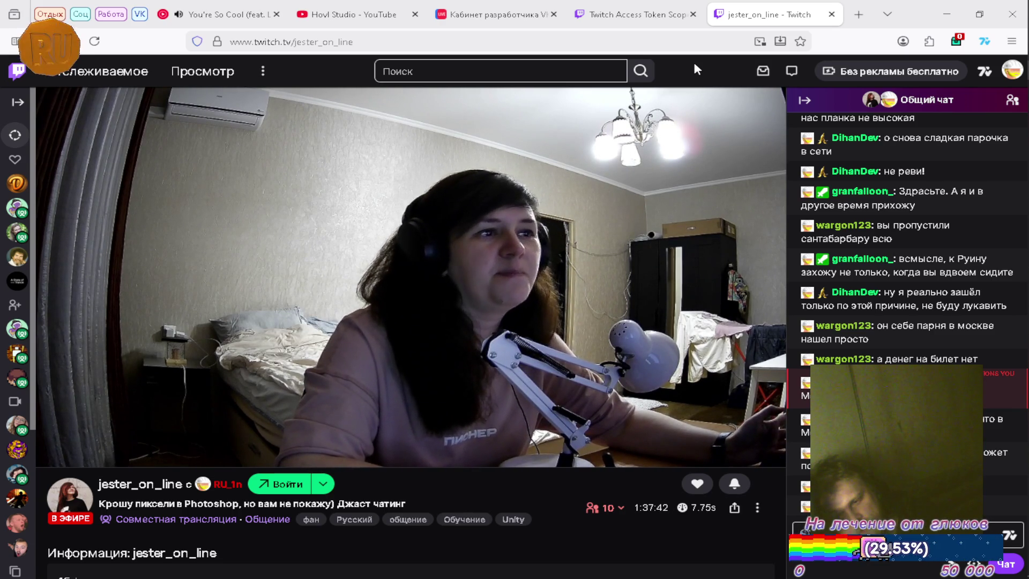
Open all the Работа bookmarks in new tabs and switch to the Miro Kanban Framework board.
{"action": "left_click", "coordinate": [104, 17]}
{"action": "middle_click", "coordinate": [105, 17]}
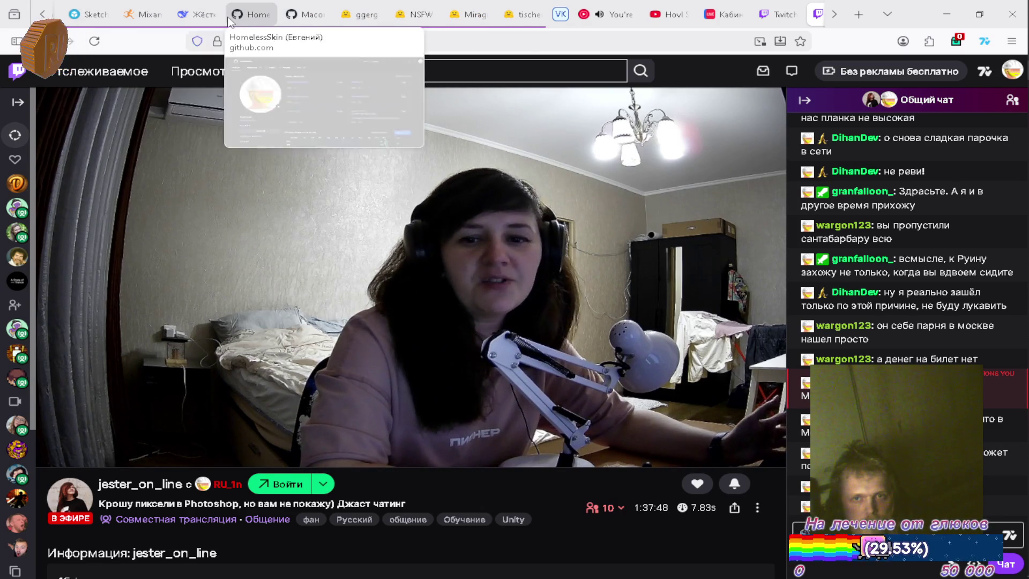
{"action": "scroll", "coordinate": [215, 17], "scroll_direction": "up", "scroll_amount": 3}
{"action": "left_click", "coordinate": [275, 15]}
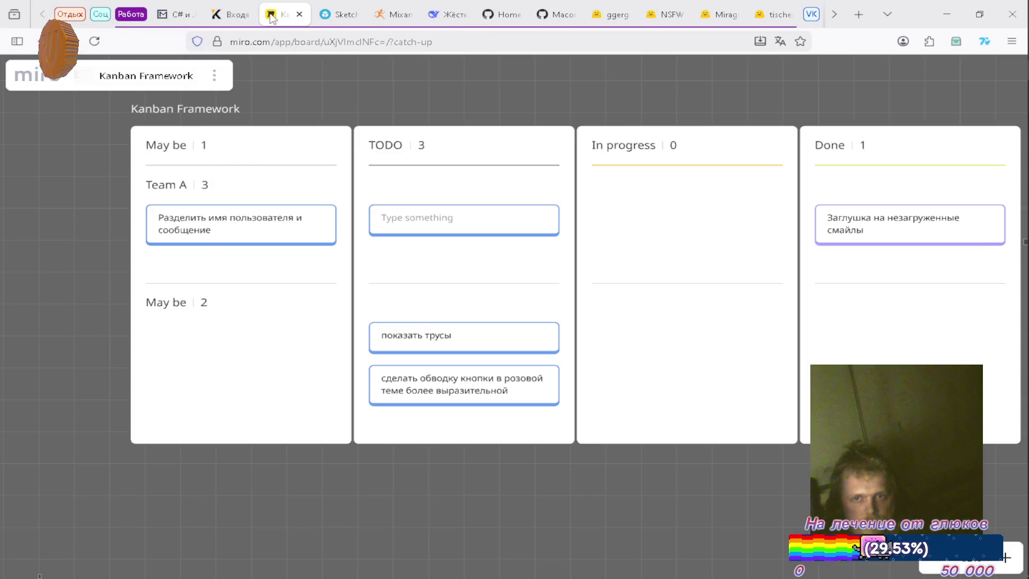
{"action": "scroll", "coordinate": [575, 154], "scroll_direction": "down", "scroll_amount": 5}
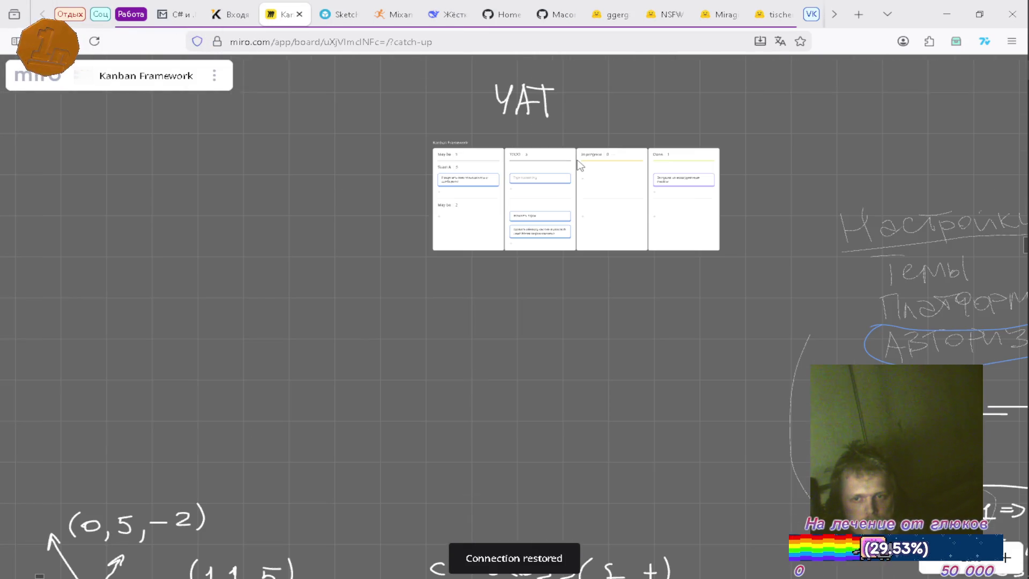
{"action": "scroll", "coordinate": [579, 165], "scroll_direction": "down", "scroll_amount": 5}
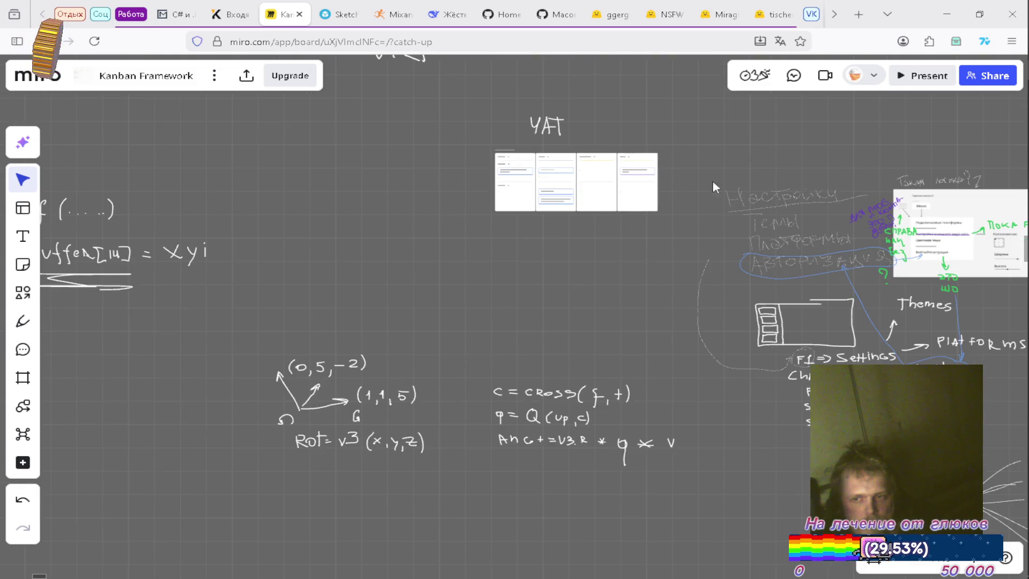
{"action": "scroll", "coordinate": [734, 194], "scroll_direction": "right", "scroll_amount": 5}
{"action": "scroll", "coordinate": [598, 193], "scroll_direction": "up", "scroll_amount": 4}
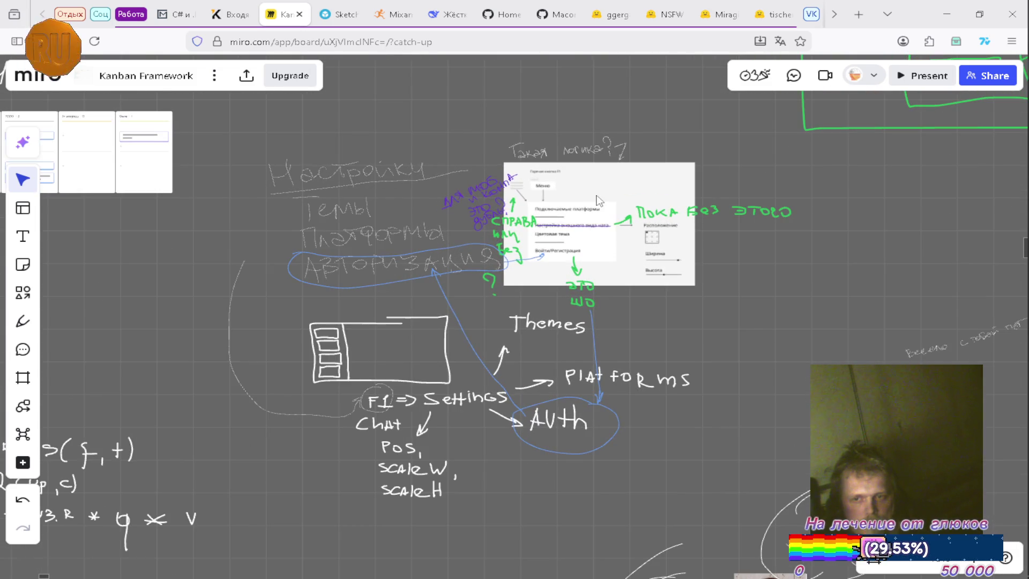
{"action": "scroll", "coordinate": [601, 205], "scroll_direction": "right", "scroll_amount": 5}
{"action": "scroll", "coordinate": [601, 205], "scroll_direction": "up", "scroll_amount": 3}
{"action": "scroll", "coordinate": [478, 265], "scroll_direction": "up", "scroll_amount": 4}
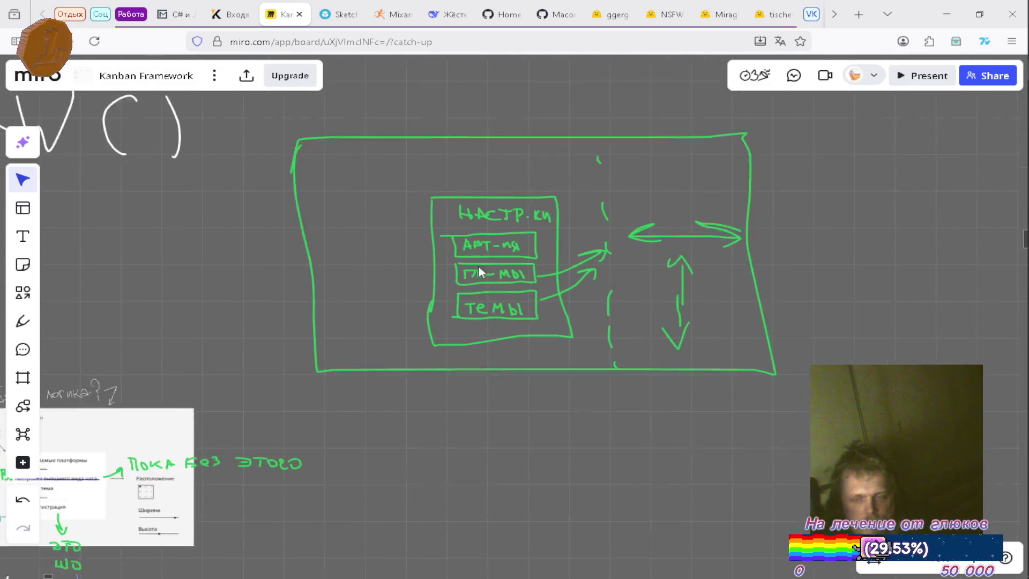
{"action": "scroll", "coordinate": [570, 342], "scroll_direction": "down", "scroll_amount": 2}
{"action": "scroll", "coordinate": [574, 328], "scroll_direction": "up", "scroll_amount": 4}
{"action": "scroll", "coordinate": [616, 316], "scroll_direction": "down", "scroll_amount": 2}
{"action": "scroll", "coordinate": [692, 301], "scroll_direction": "left", "scroll_amount": 2}
{"action": "scroll", "coordinate": [706, 297], "scroll_direction": "down", "scroll_amount": 3}
{"action": "scroll", "coordinate": [686, 296], "scroll_direction": "right", "scroll_amount": 2}
{"action": "scroll", "coordinate": [665, 298], "scroll_direction": "up", "scroll_amount": 1}
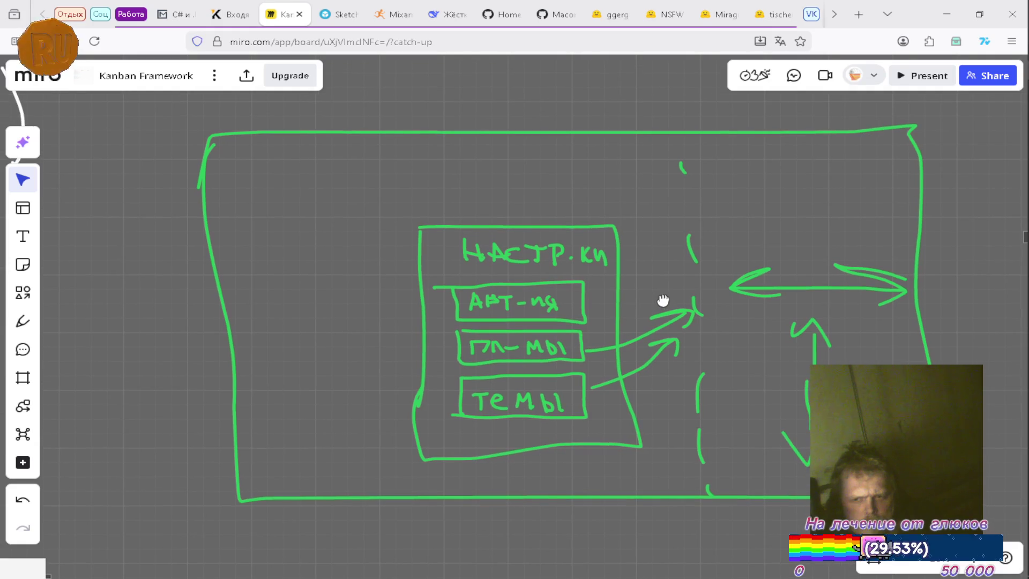
{"action": "scroll", "coordinate": [687, 313], "scroll_direction": "right", "scroll_amount": 2}
{"action": "scroll", "coordinate": [686, 314], "scroll_direction": "down", "scroll_amount": 1}
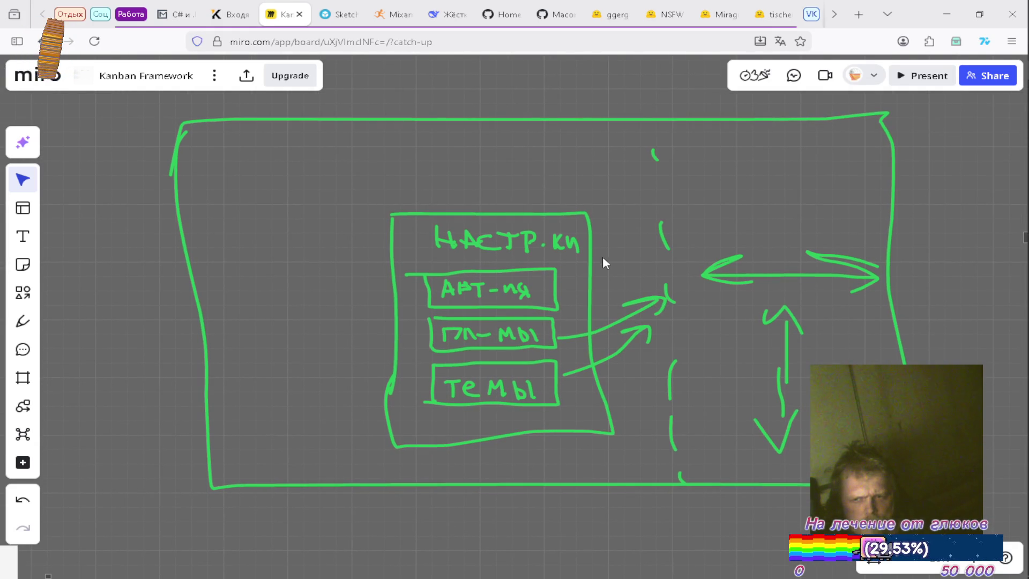
{"action": "scroll", "coordinate": [603, 263], "scroll_direction": "up", "scroll_amount": 1}
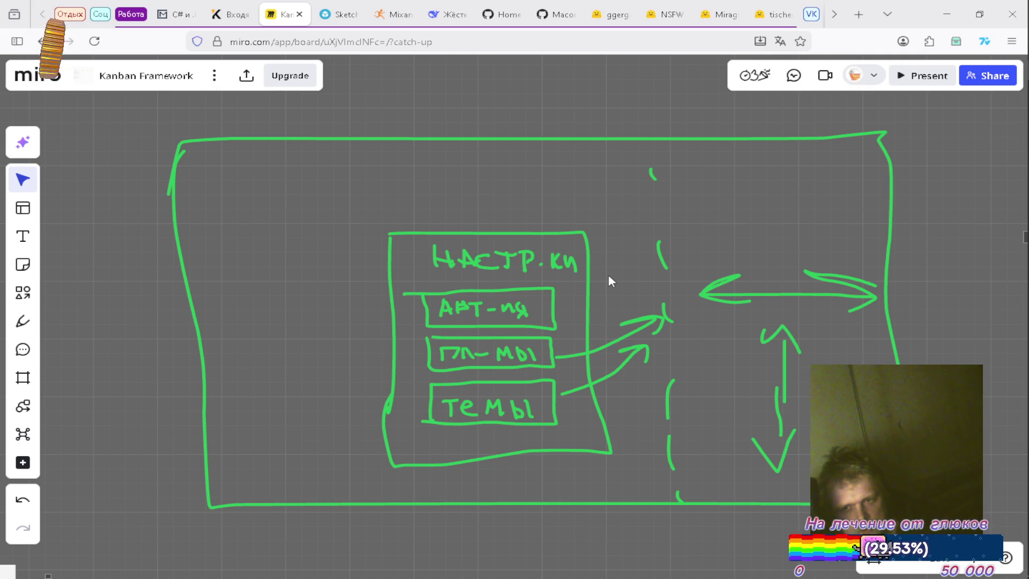
{"action": "scroll", "coordinate": [609, 275], "scroll_direction": "down", "scroll_amount": 5}
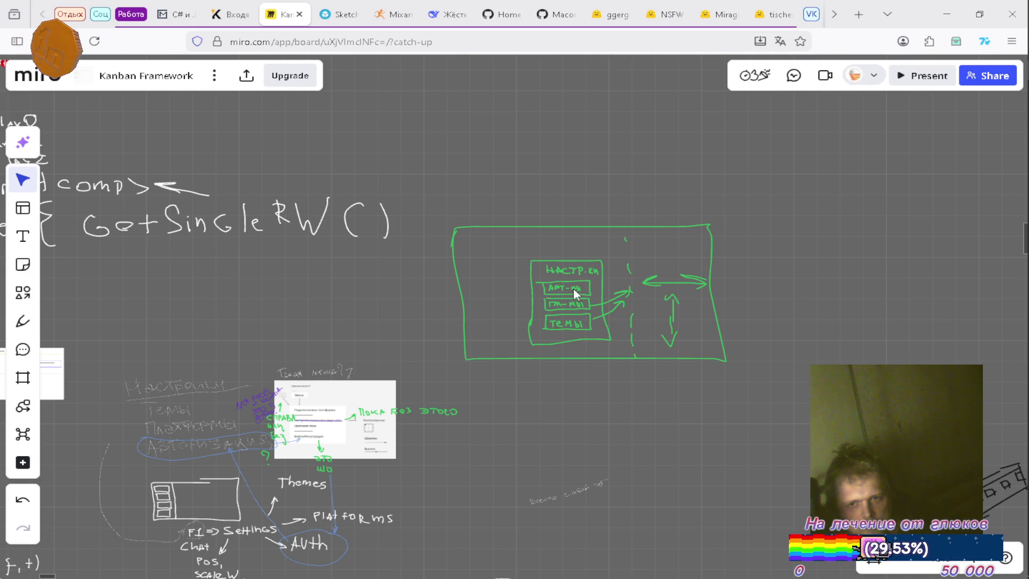
{"action": "mouse_move", "coordinate": [578, 272]}
{"action": "left_mouse_down"}
{"action": "mouse_move", "coordinate": [598, 257]}
{"action": "mouse_move", "coordinate": [619, 190]}
{"action": "left_mouse_up"}
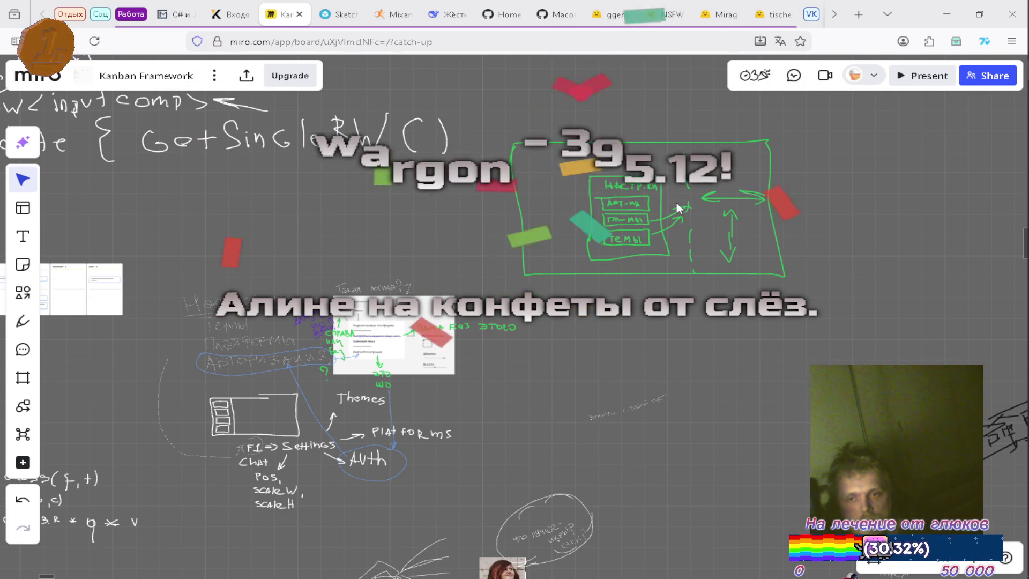
{"action": "scroll", "coordinate": [678, 210], "scroll_direction": "left", "scroll_amount": 3}
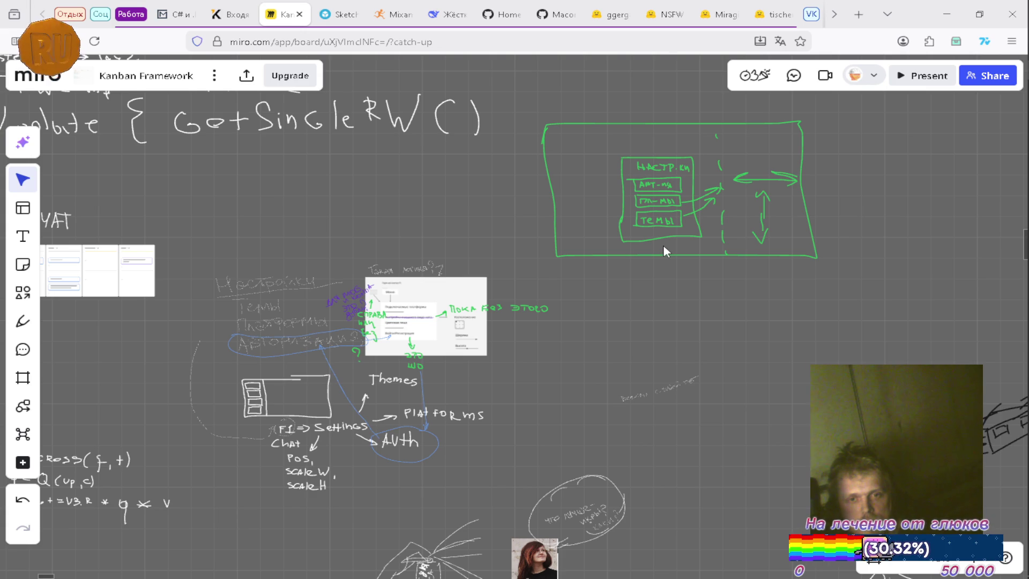
{"action": "mouse_move", "coordinate": [664, 256]}
{"action": "left_mouse_down"}
{"action": "mouse_move", "coordinate": [648, 273]}
{"action": "mouse_move", "coordinate": [605, 221]}
{"action": "mouse_move", "coordinate": [625, 260]}
{"action": "left_mouse_up"}
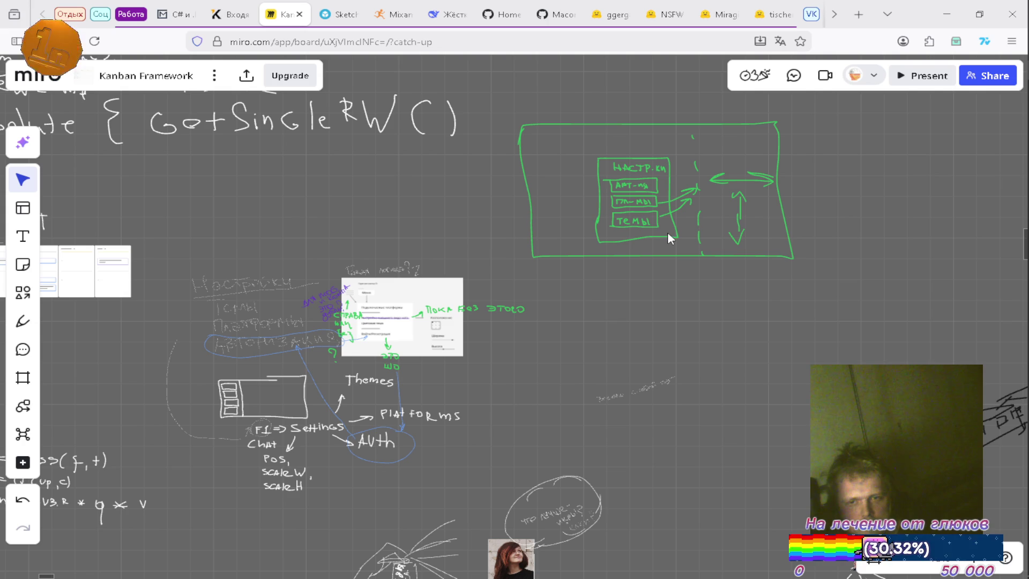
{"action": "left_click_drag", "start_coordinate": [668, 234], "coordinate": [637, 279]}
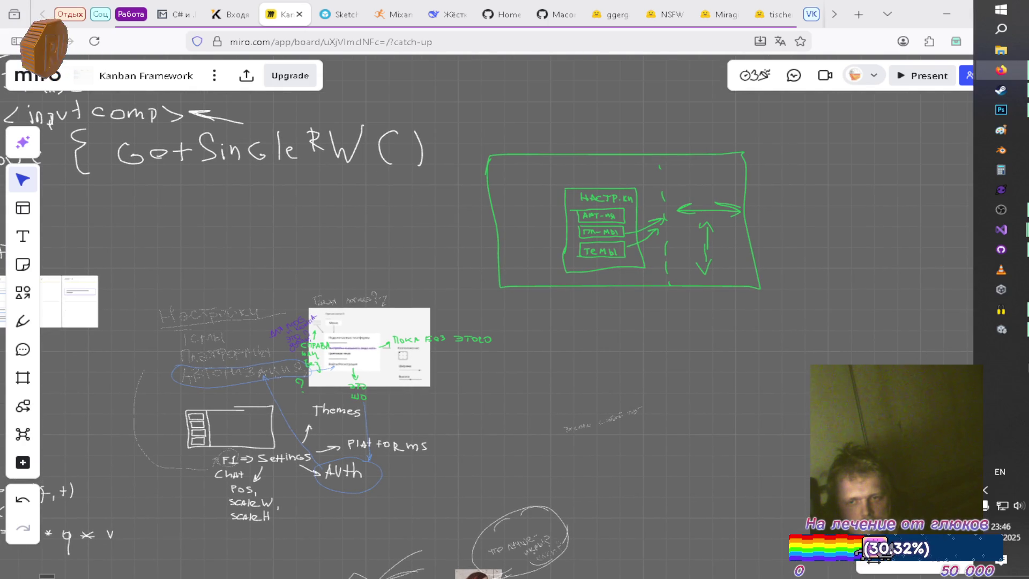
{"action": "left_click", "coordinate": [1002, 332]}
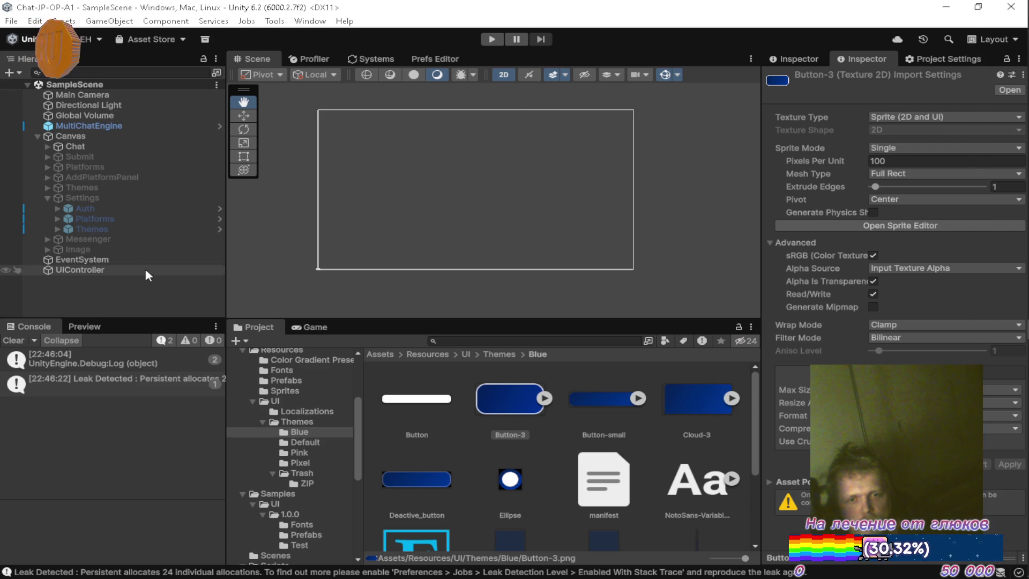
Play the chat scene in a maximized Game view, show the vk and twitch Platforms list, then minimize Unity.
{"action": "left_click", "coordinate": [485, 40]}
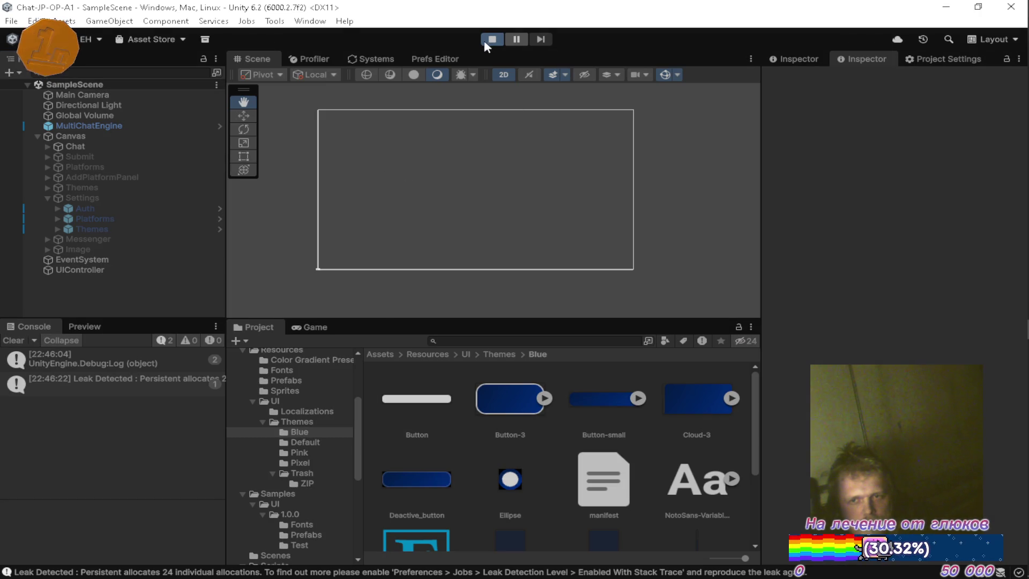
{"action": "double_click", "coordinate": [315, 327]}
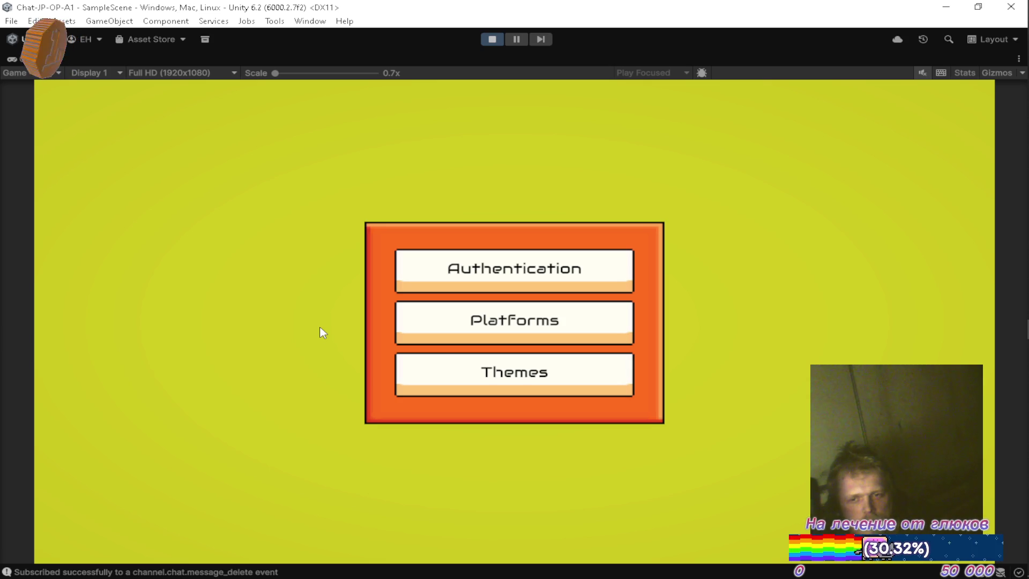
{"action": "left_click", "coordinate": [424, 337]}
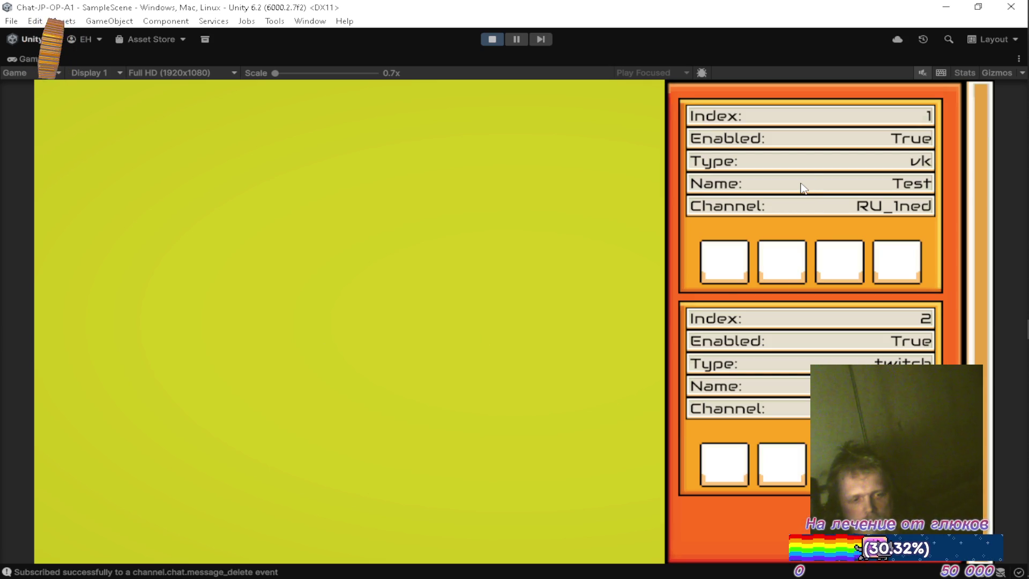
{"action": "key", "text": "Escape"}
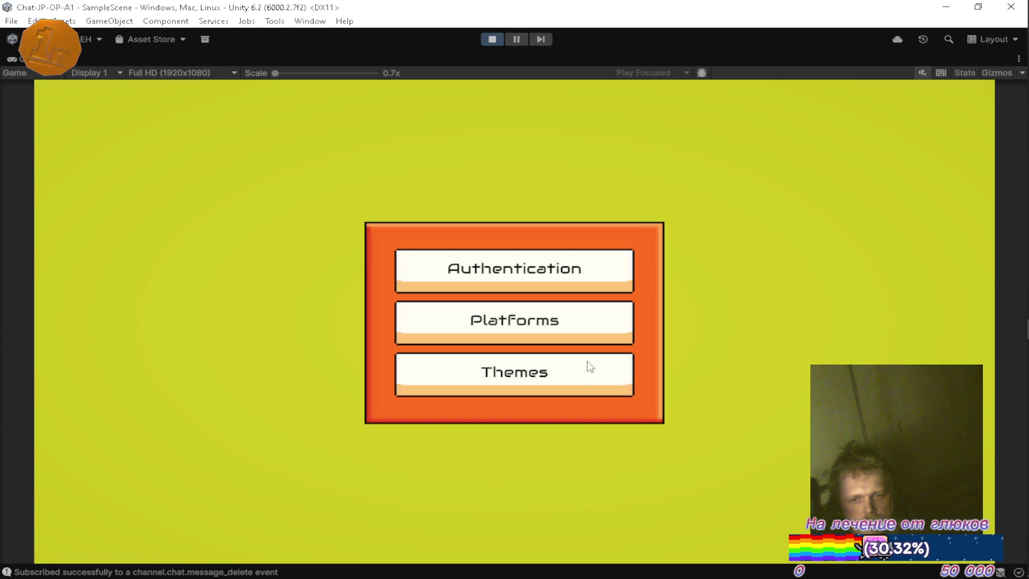
{"action": "left_click", "coordinate": [577, 328]}
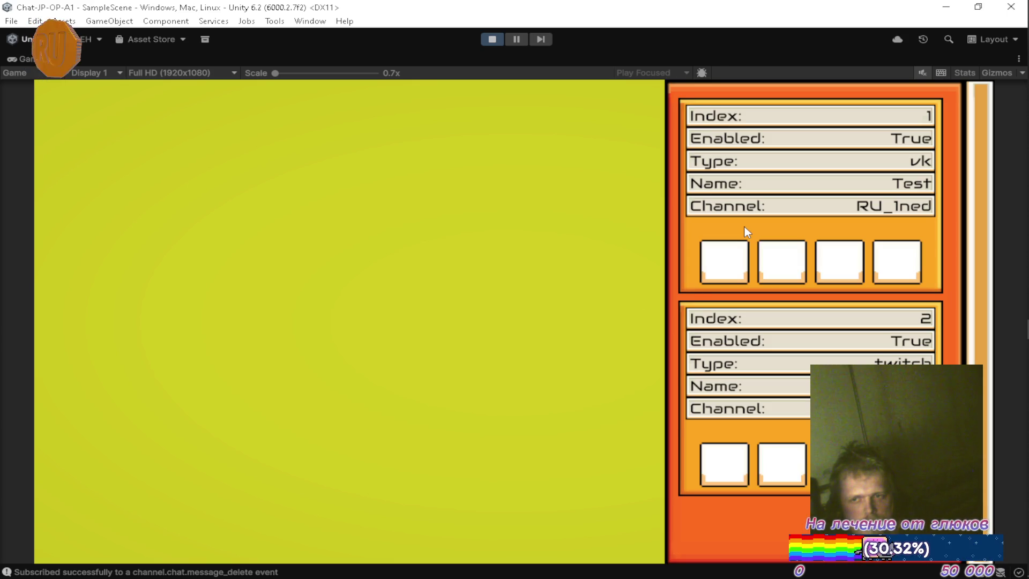
{"action": "left_click", "coordinate": [946, 7]}
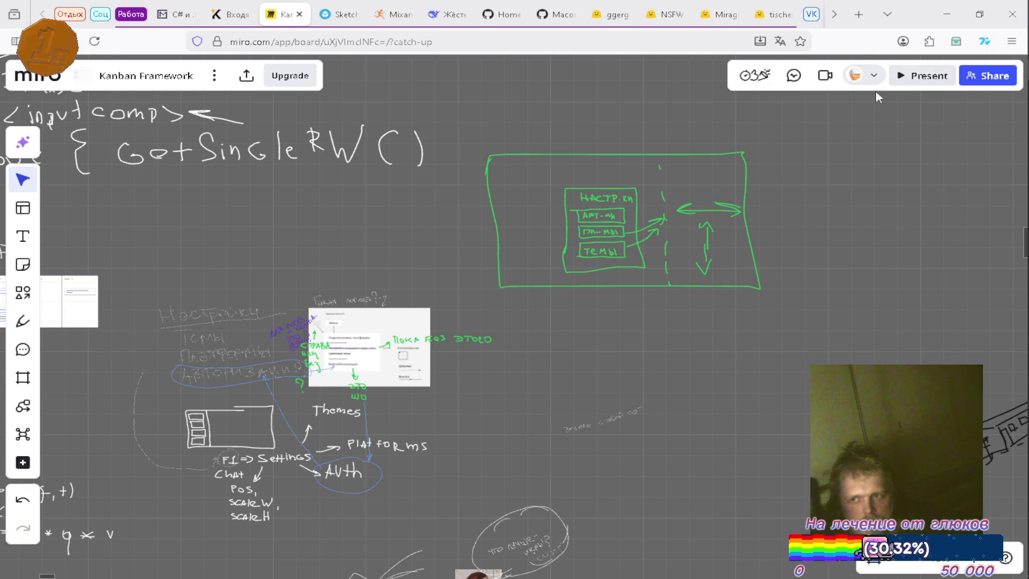
Zoom and pan across the green НАСТР.КИ settings sketch, then minimize Firefox.
{"action": "scroll", "coordinate": [603, 198], "scroll_direction": "up", "scroll_amount": 2}
{"action": "scroll", "coordinate": [593, 305], "scroll_direction": "up", "scroll_amount": 5}
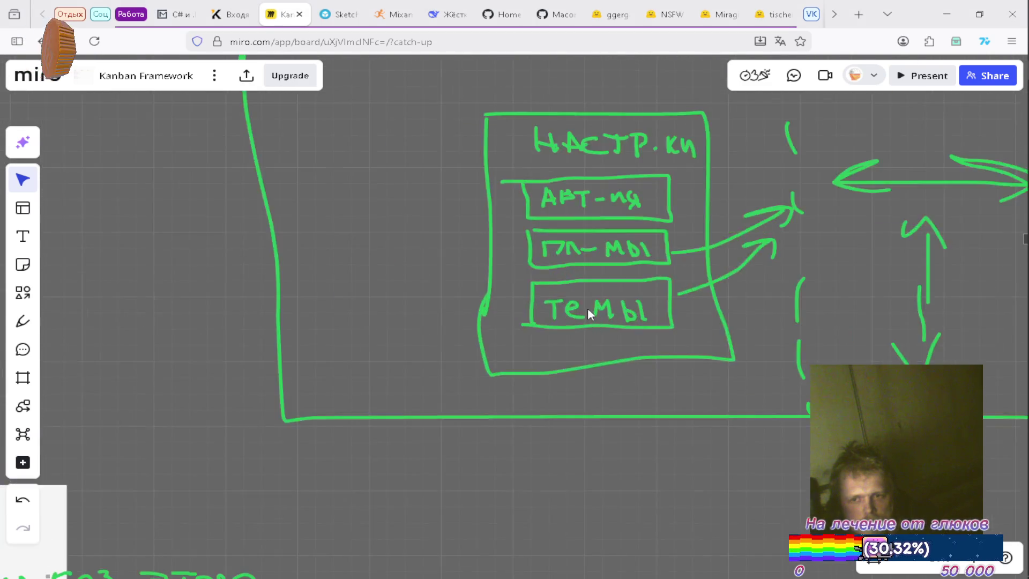
{"action": "left_click_drag", "start_coordinate": [650, 261], "coordinate": [494, 342]}
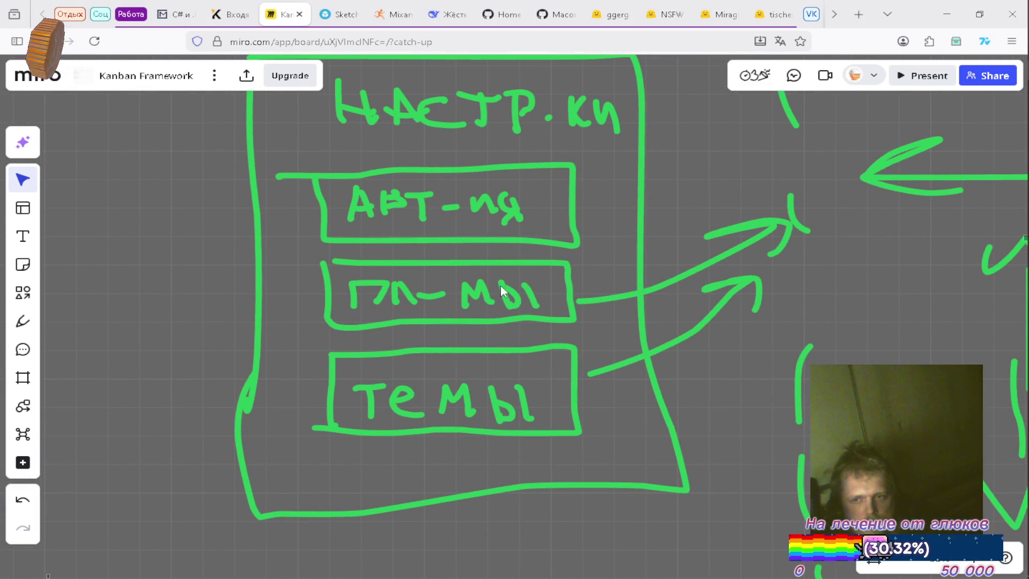
{"action": "scroll", "coordinate": [506, 292], "scroll_direction": "right", "scroll_amount": 5}
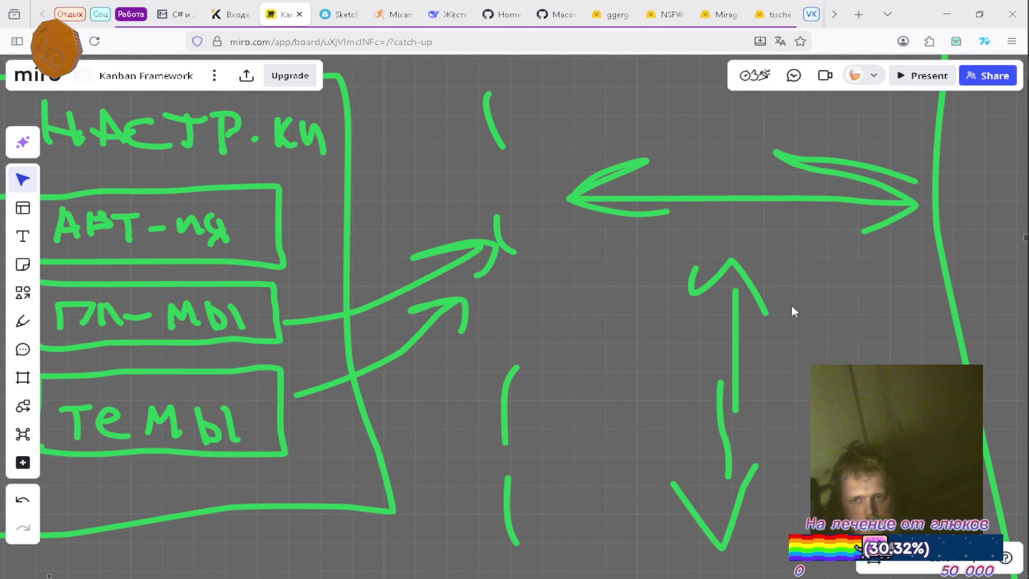
{"action": "scroll", "coordinate": [615, 248], "scroll_direction": "down", "scroll_amount": 6}
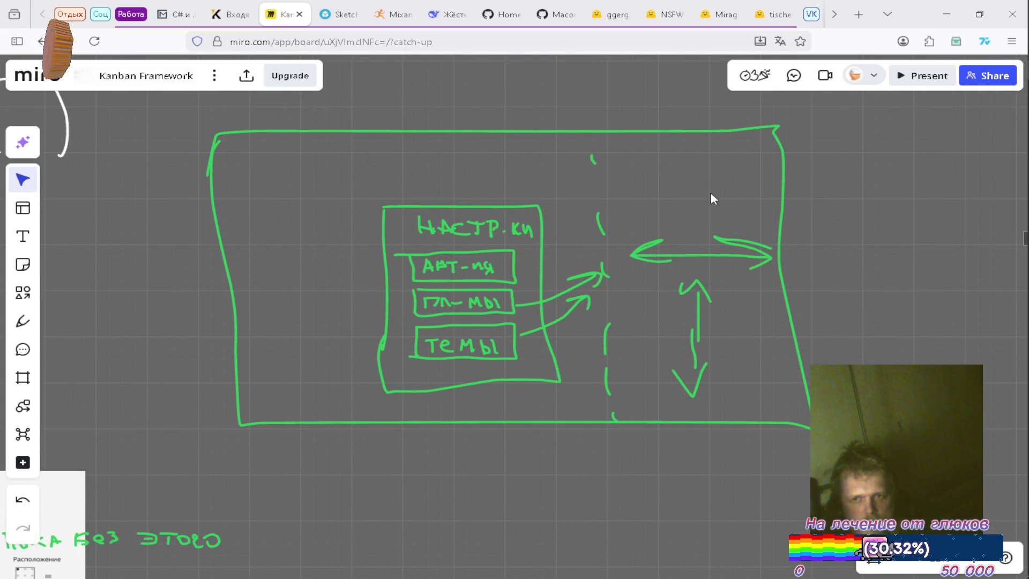
{"action": "left_click", "coordinate": [945, 14]}
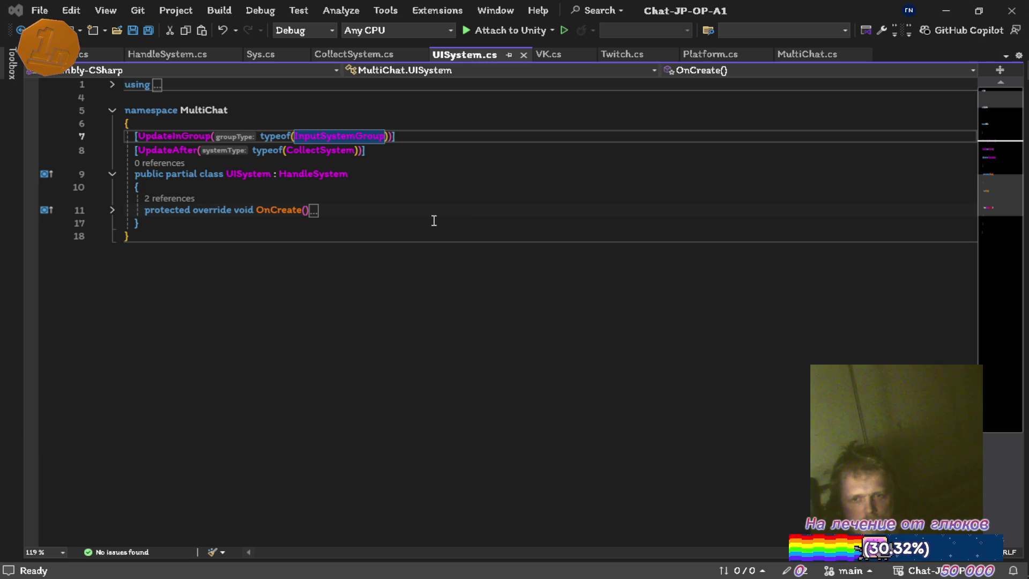
Minimize the Chat-JP-OP-A1 and Packages Visual Studio windows and Photoshop, then restore Unity.
{"action": "left_click", "coordinate": [949, 16]}
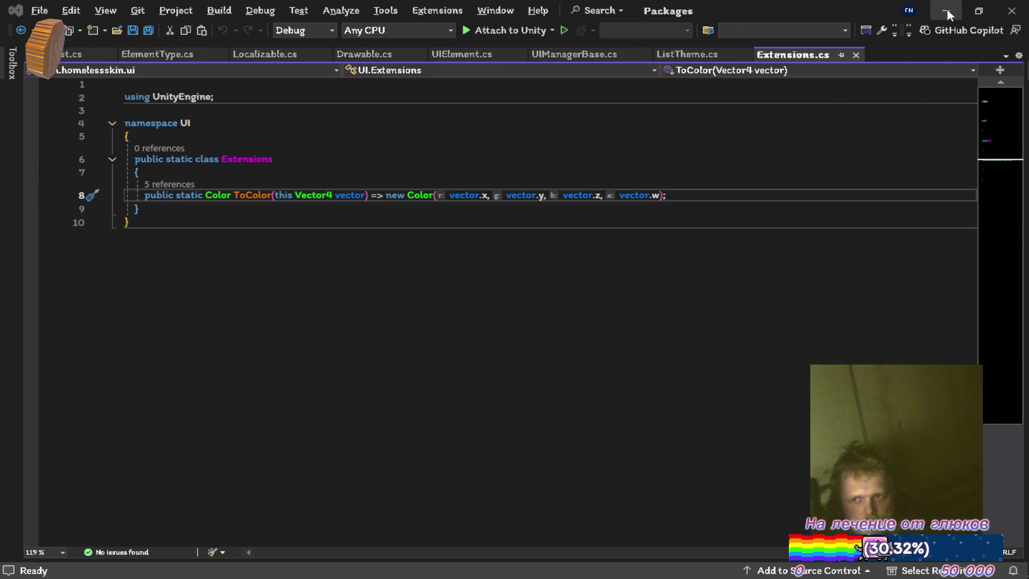
{"action": "left_click", "coordinate": [947, 9]}
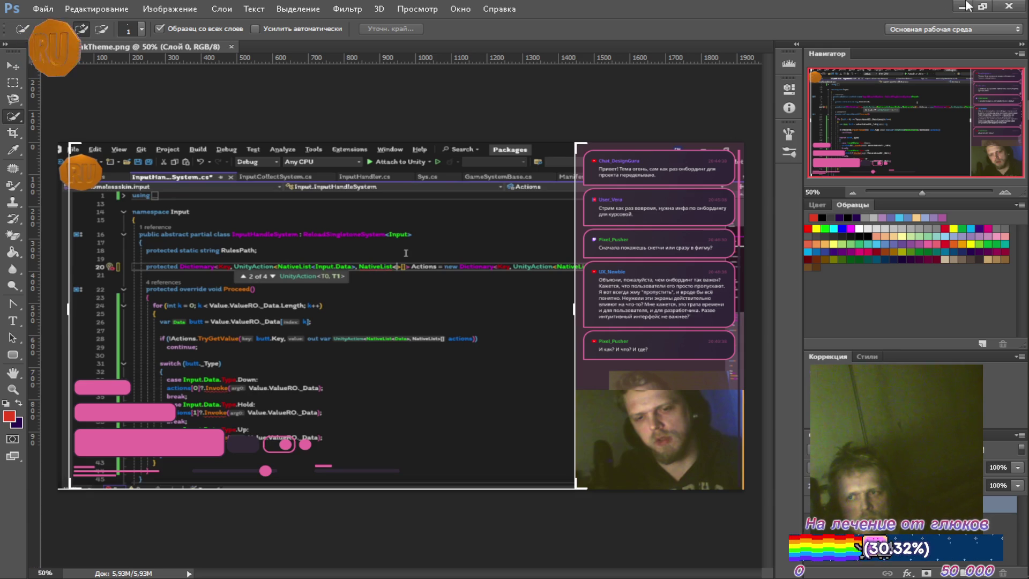
{"action": "left_click", "coordinate": [954, 8]}
{"action": "mouse_move", "coordinate": [1007, 290]}
{"action": "left_click", "coordinate": [1003, 330]}
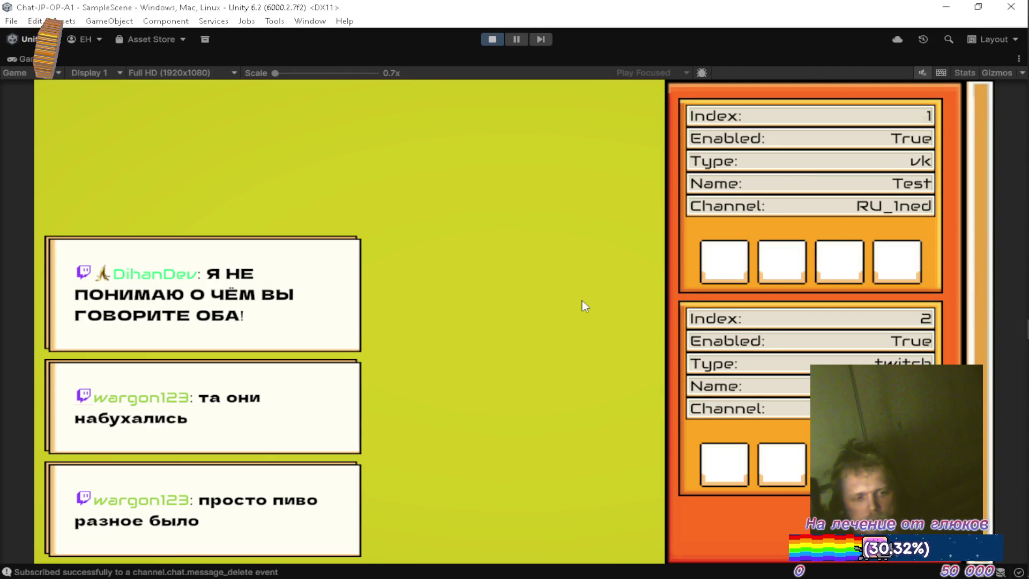
Apply the Blue theme to the running overlay's chat messages.
{"action": "key", "text": "Escape"}
{"action": "left_click", "coordinate": [597, 380]}
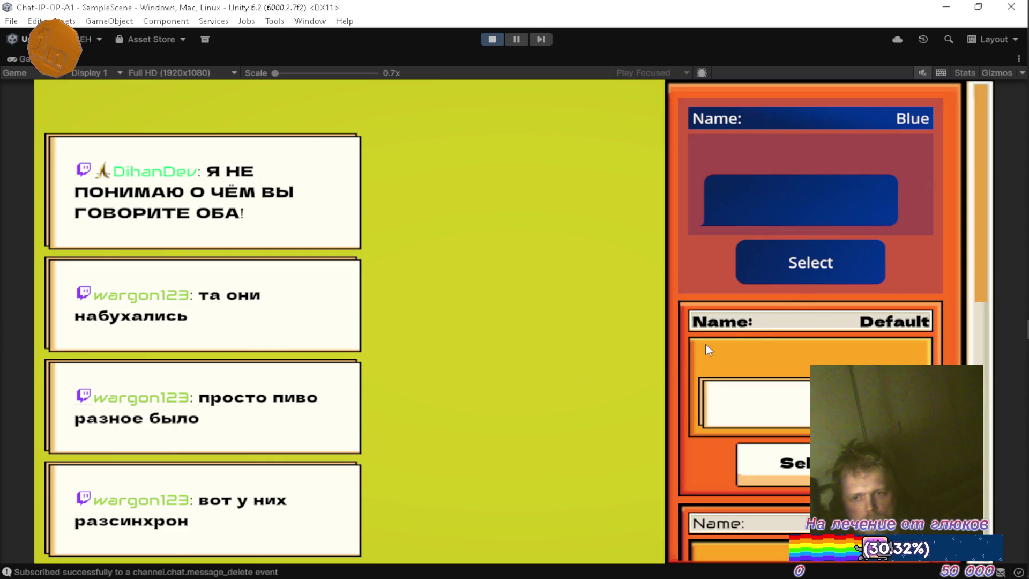
{"action": "left_click", "coordinate": [853, 275]}
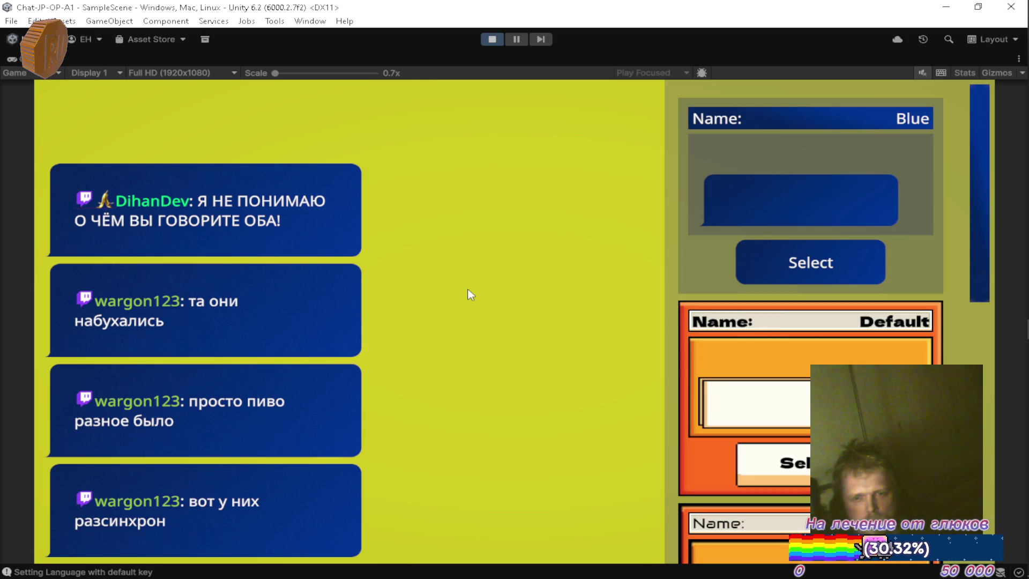
{"action": "key", "text": "Escape"}
View the Platforms account cards, then switch the chat to the Pixel theme.
{"action": "left_click", "coordinate": [523, 328]}
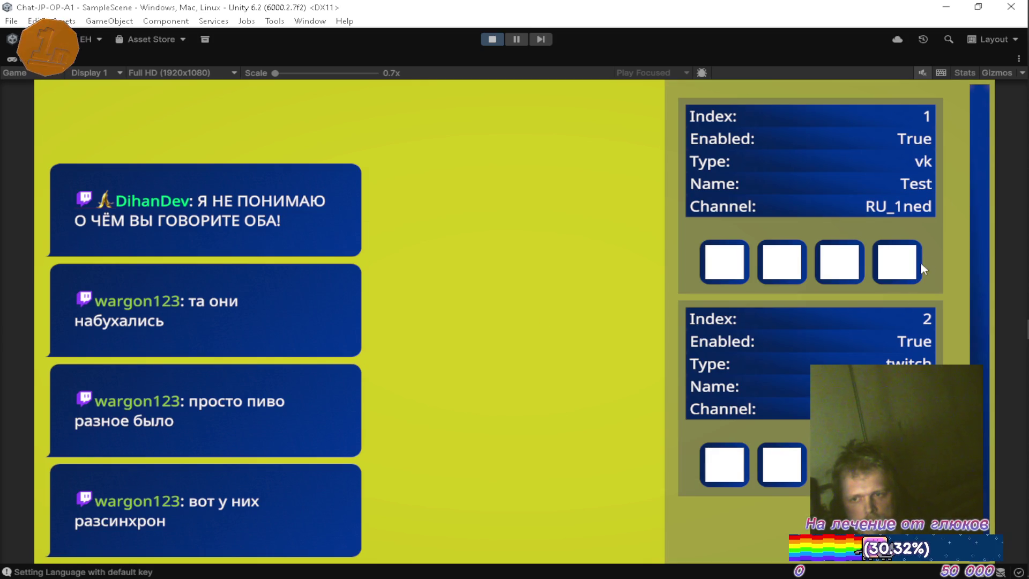
{"action": "mouse_move", "coordinate": [989, 109]}
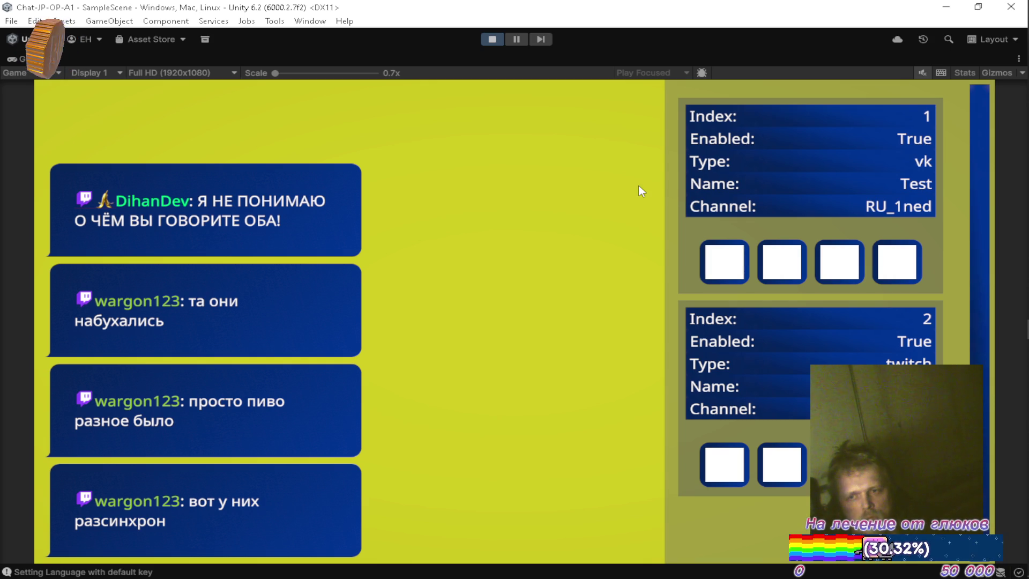
{"action": "key", "text": "Escape"}
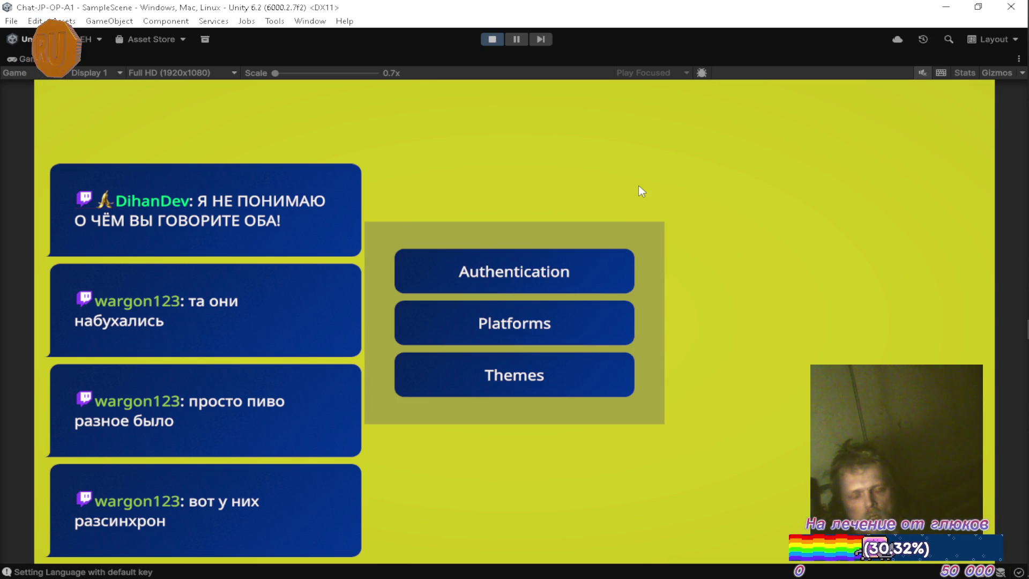
{"action": "left_click", "coordinate": [580, 392]}
{"action": "scroll", "coordinate": [810, 322], "scroll_direction": "down", "scroll_amount": 5}
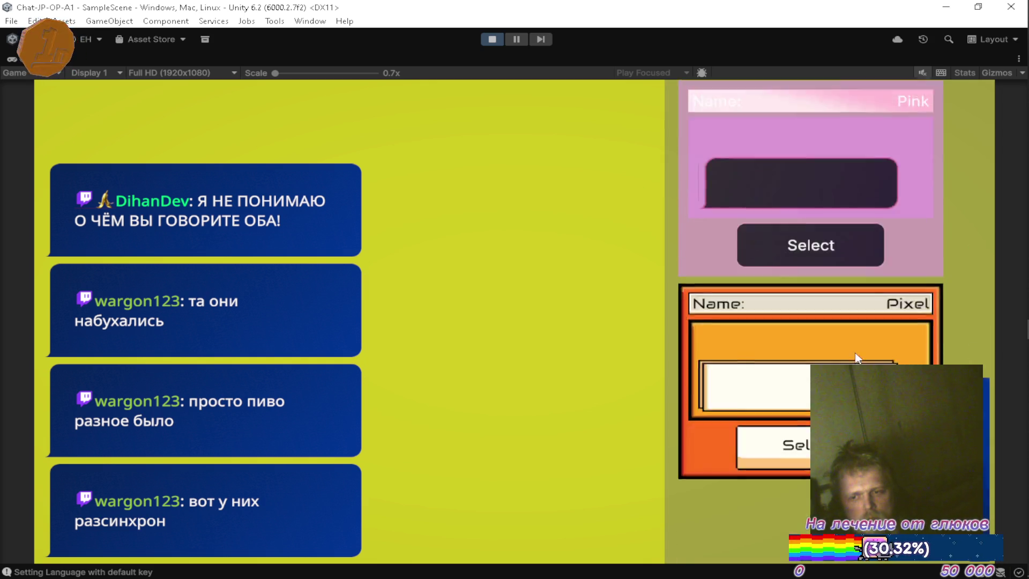
{"action": "left_click", "coordinate": [762, 515]}
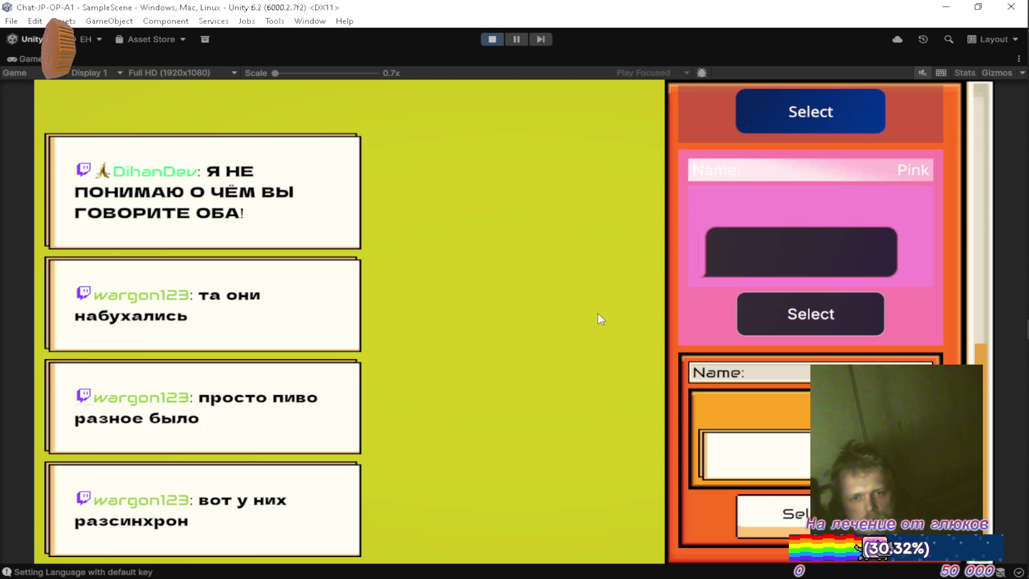
{"action": "key", "text": "Escape"}
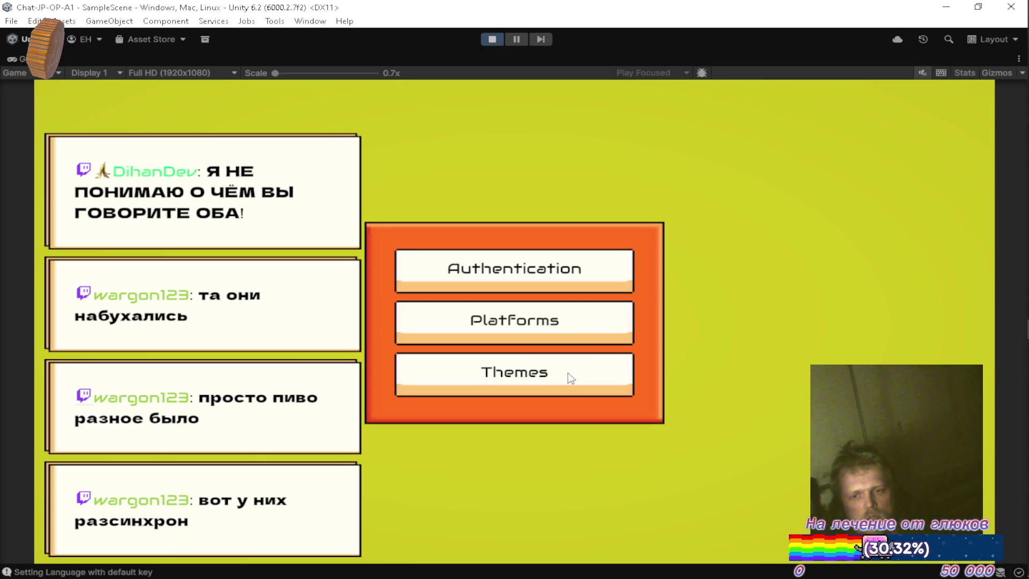
Minimize and restore Unity, then return the Game view to the full editor layout.
{"action": "left_click", "coordinate": [946, 7]}
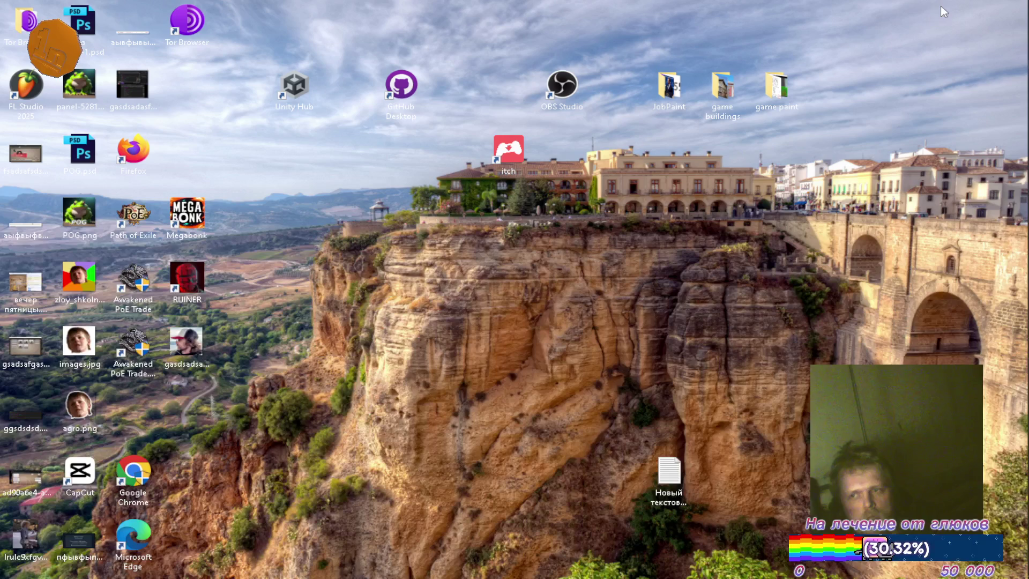
{"action": "left_click", "coordinate": [1001, 330]}
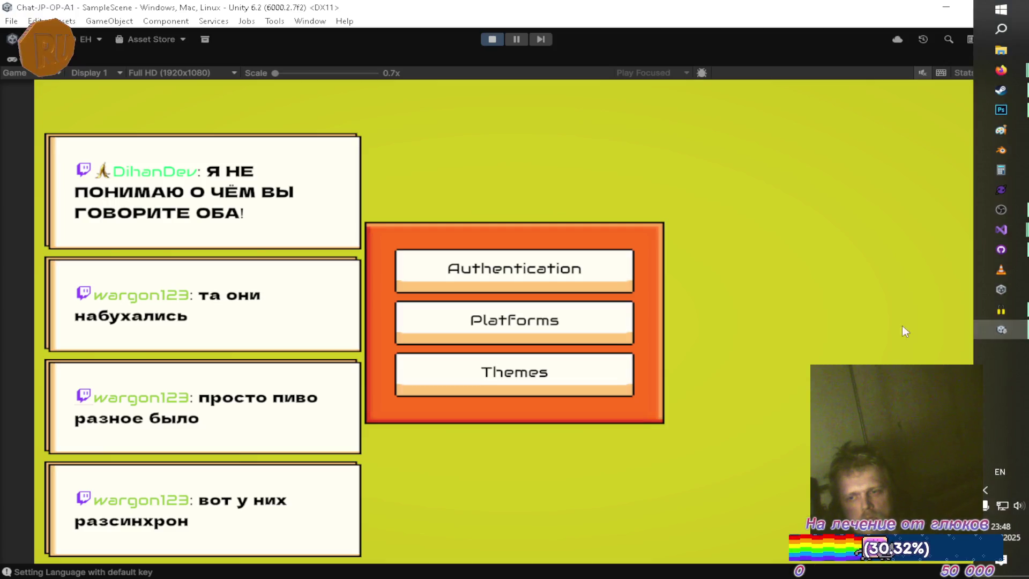
{"action": "double_click", "coordinate": [17, 60]}
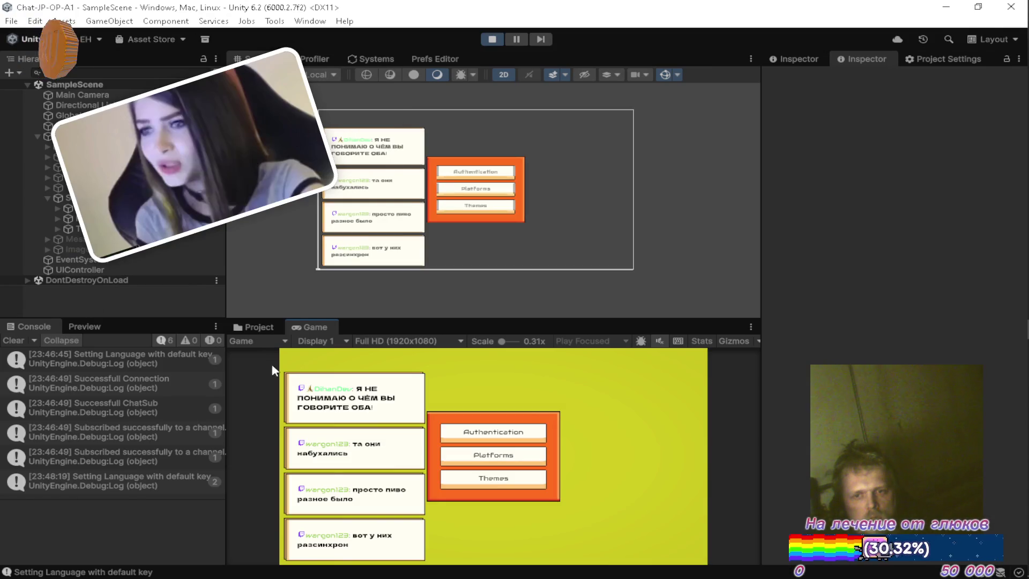
{"action": "scroll", "coordinate": [553, 448], "scroll_direction": "down", "scroll_amount": 2}
Scroll through the Themes/Blue assets in the Project window, then minimize Unity.
{"action": "scroll", "coordinate": [611, 472], "scroll_direction": "up", "scroll_amount": 2}
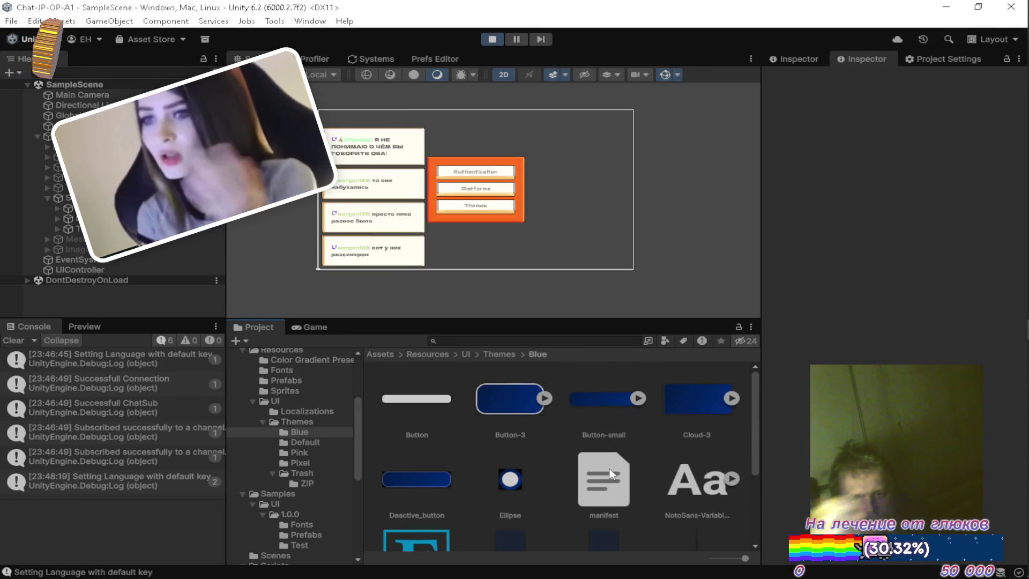
{"action": "scroll", "coordinate": [612, 474], "scroll_direction": "down", "scroll_amount": 2}
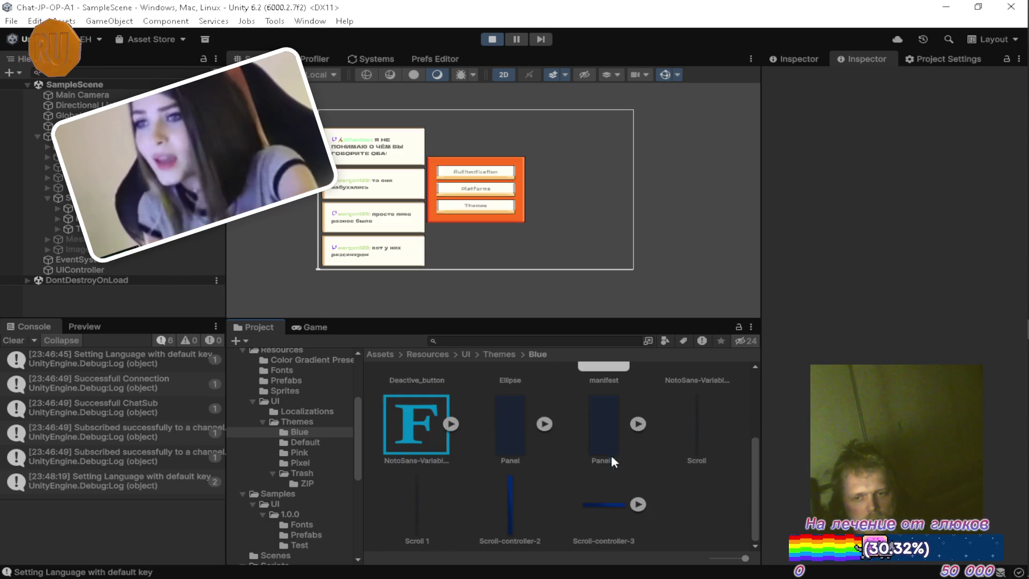
{"action": "scroll", "coordinate": [611, 455], "scroll_direction": "up", "scroll_amount": 1}
{"action": "scroll", "coordinate": [673, 496], "scroll_direction": "up", "scroll_amount": 1}
{"action": "scroll", "coordinate": [622, 450], "scroll_direction": "down", "scroll_amount": 1}
{"action": "scroll", "coordinate": [623, 449], "scroll_direction": "up", "scroll_amount": 1}
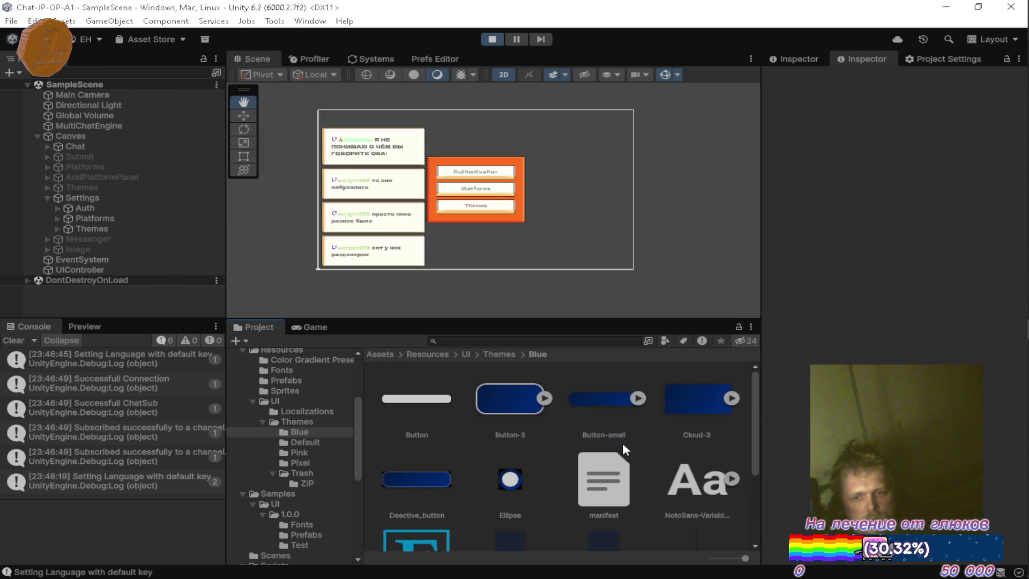
{"action": "left_click", "coordinate": [946, 7]}
Bring up the Twitch window, then the Kanban Framework Miro board.
{"action": "mouse_move", "coordinate": [1002, 70]}
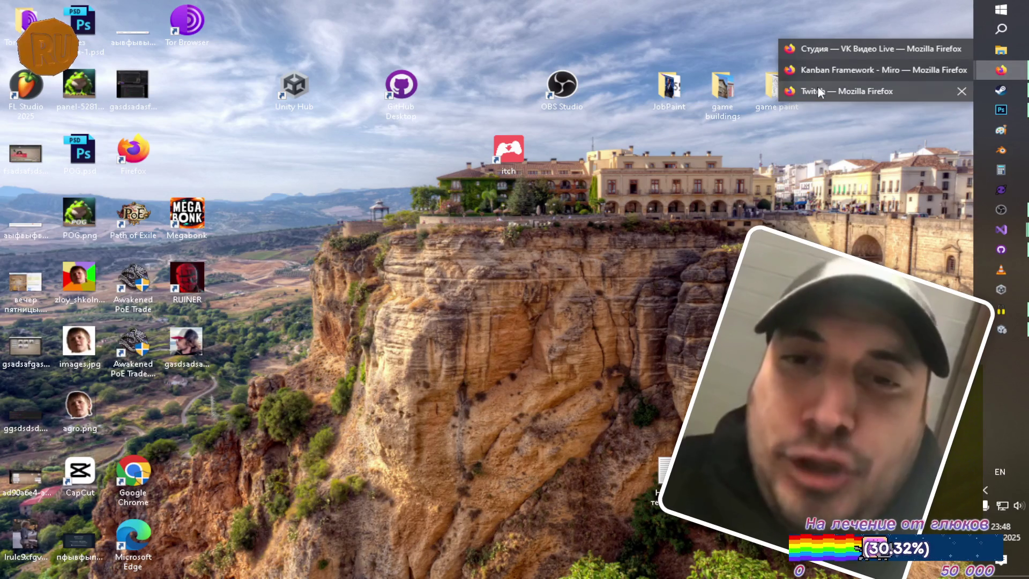
{"action": "left_click", "coordinate": [818, 86]}
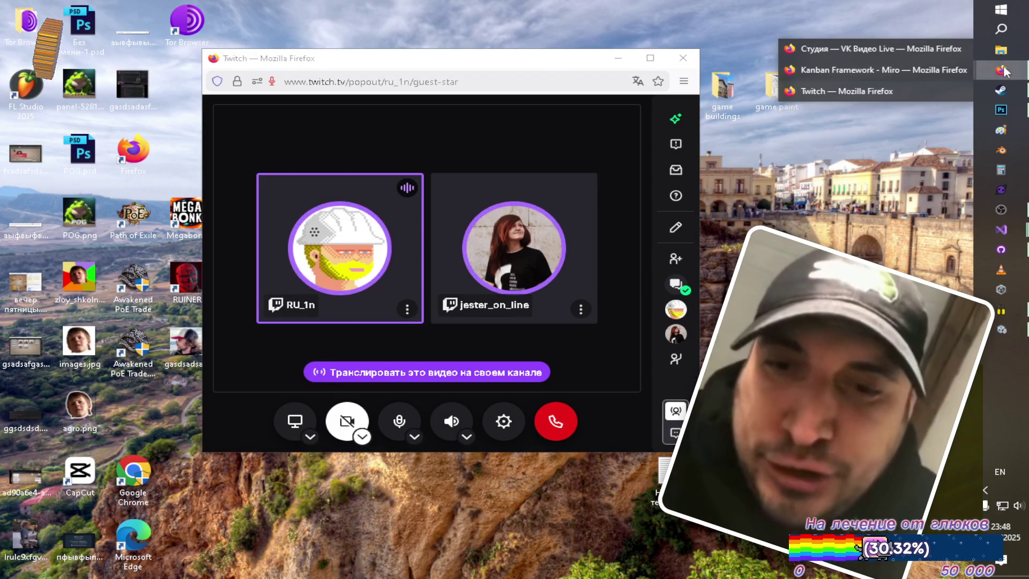
{"action": "left_click", "coordinate": [847, 75]}
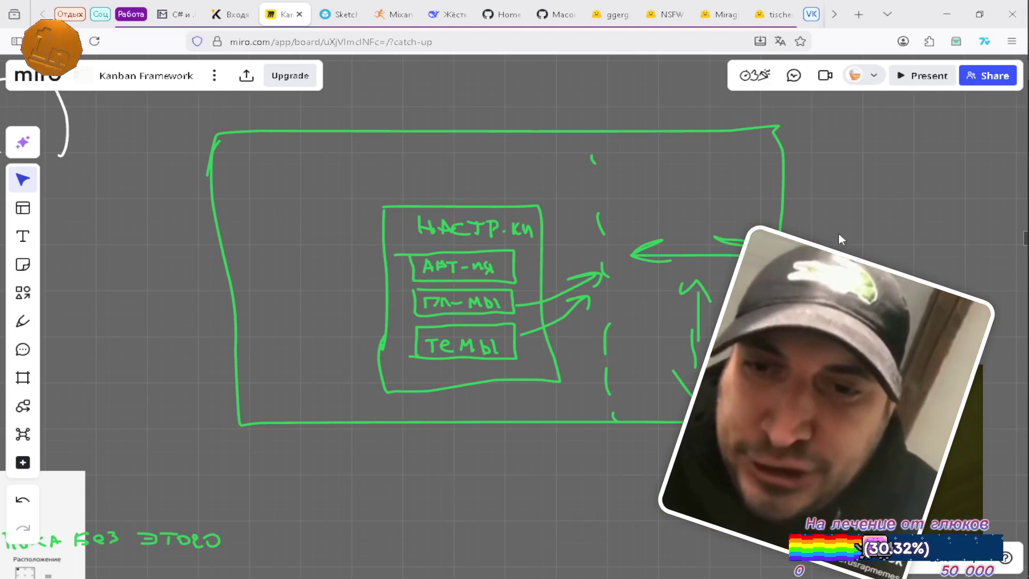
Zoom and pan onto the hand-drawn settings-menu diagram, then switch back to Unity.
{"action": "scroll", "coordinate": [508, 257], "scroll_direction": "up", "scroll_amount": 1}
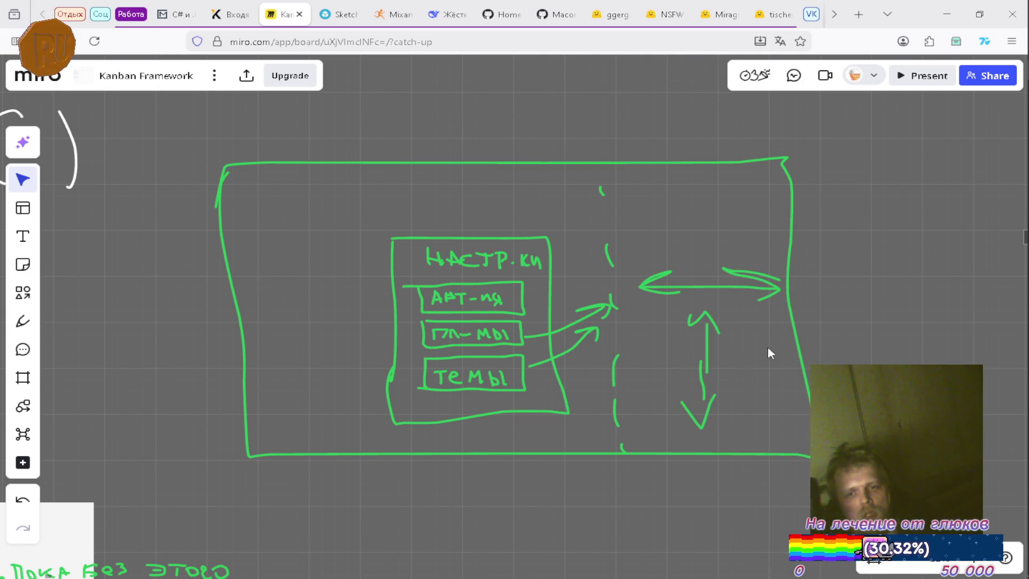
{"action": "scroll", "coordinate": [760, 312], "scroll_direction": "right", "scroll_amount": 3}
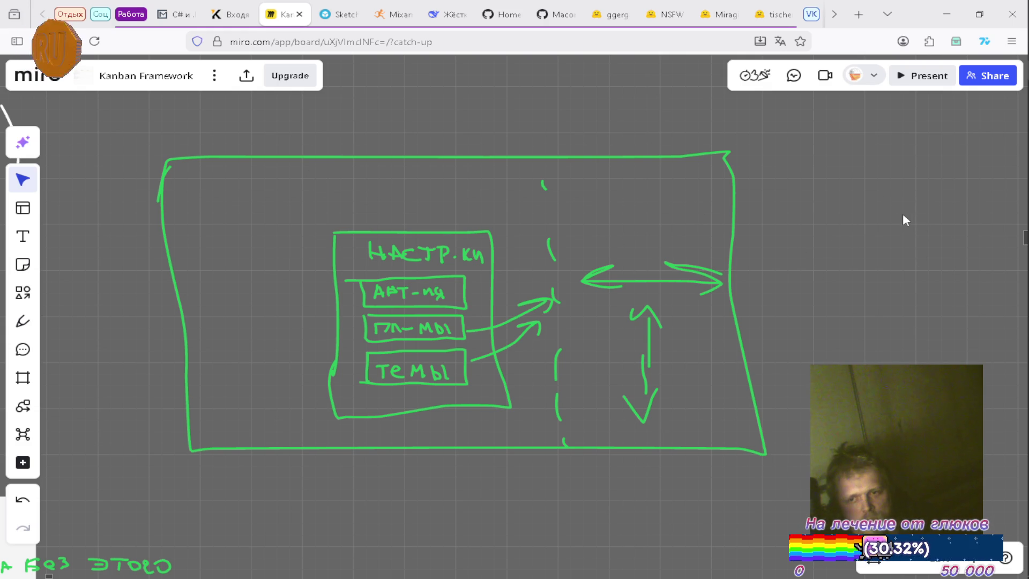
{"action": "scroll", "coordinate": [889, 225], "scroll_direction": "up", "scroll_amount": 2}
{"action": "scroll", "coordinate": [890, 225], "scroll_direction": "right", "scroll_amount": 1}
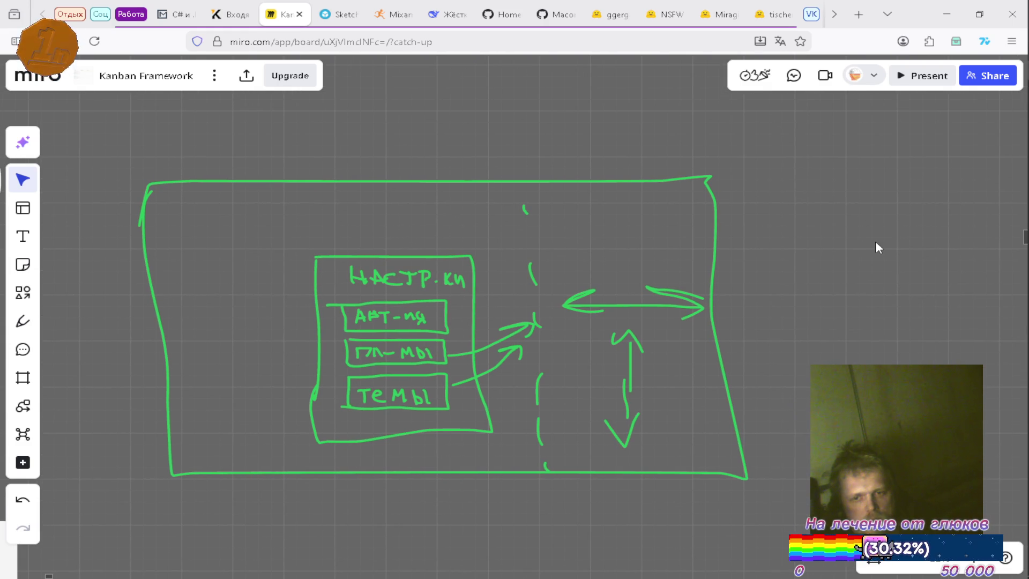
{"action": "left_click_drag", "start_coordinate": [867, 233], "coordinate": [890, 197]}
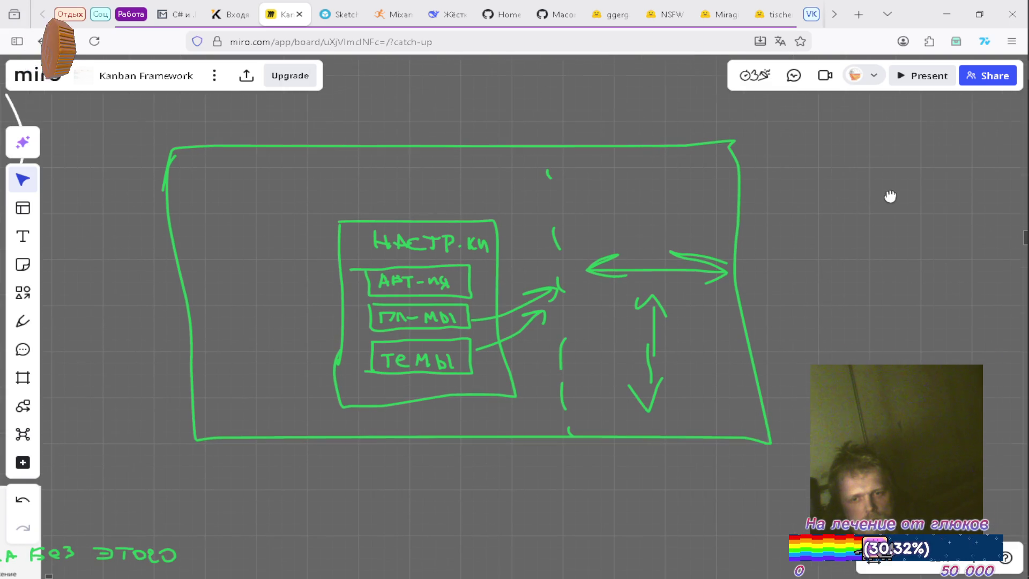
{"action": "mouse_move", "coordinate": [843, 228]}
{"action": "left_mouse_down"}
{"action": "mouse_move", "coordinate": [864, 200]}
{"action": "mouse_move", "coordinate": [855, 233]}
{"action": "left_mouse_up"}
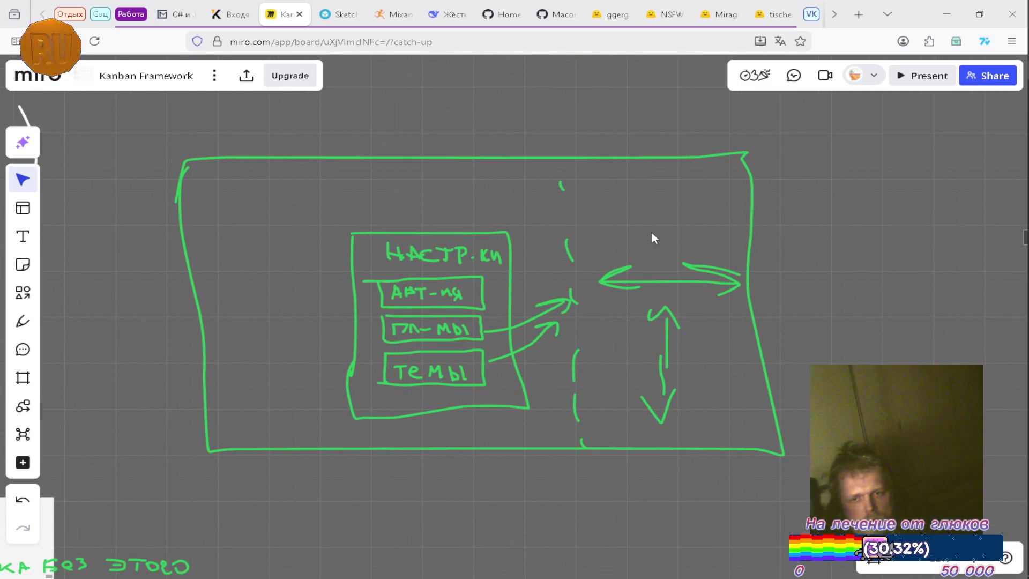
{"action": "scroll", "coordinate": [522, 238], "scroll_direction": "up", "scroll_amount": 2}
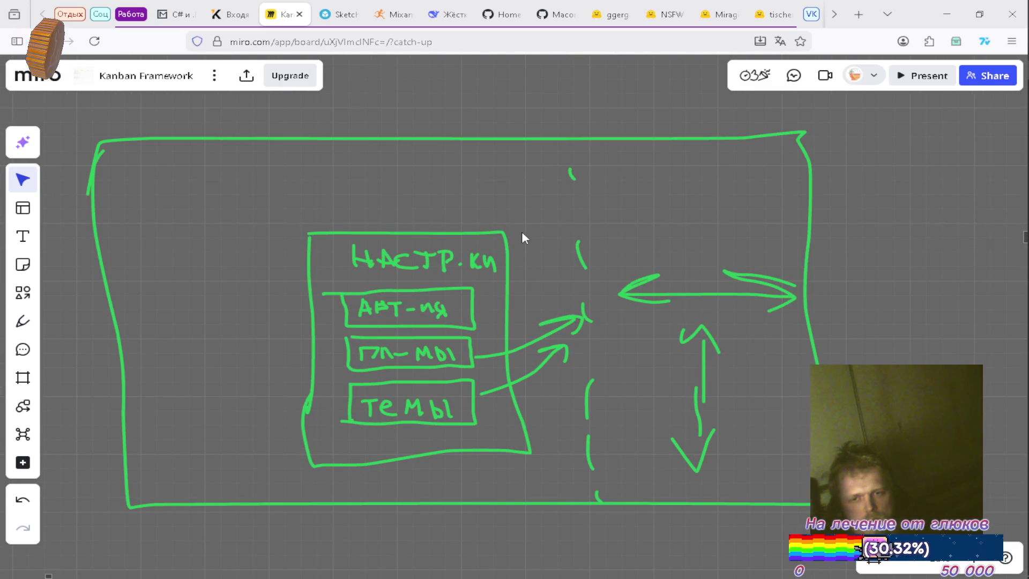
{"action": "left_click", "coordinate": [990, 323]}
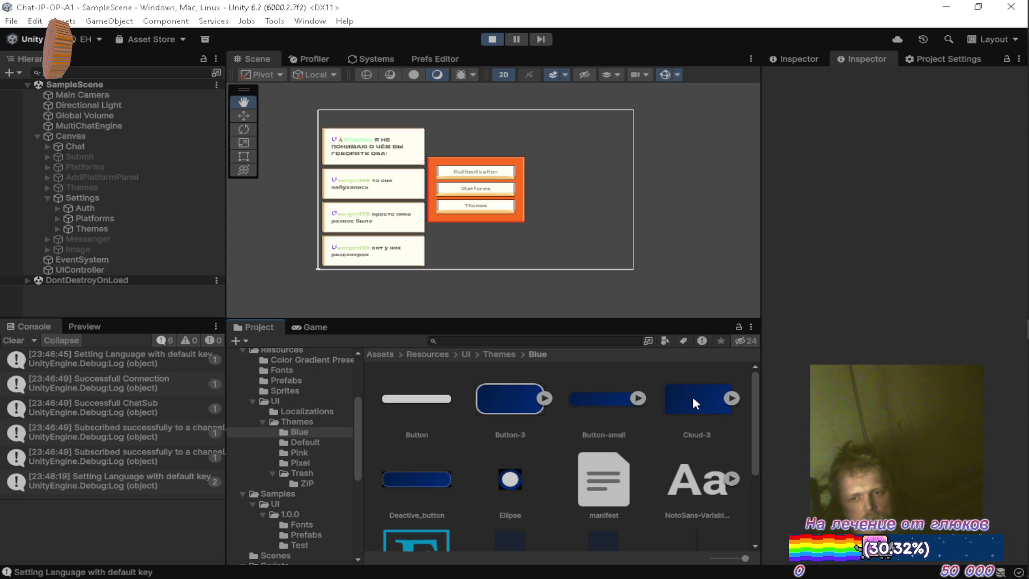
Browse the Pink then Blue theme folders, then maximize the Game view to show the overlay's settings menu.
{"action": "scroll", "coordinate": [549, 417], "scroll_direction": "down", "scroll_amount": 5}
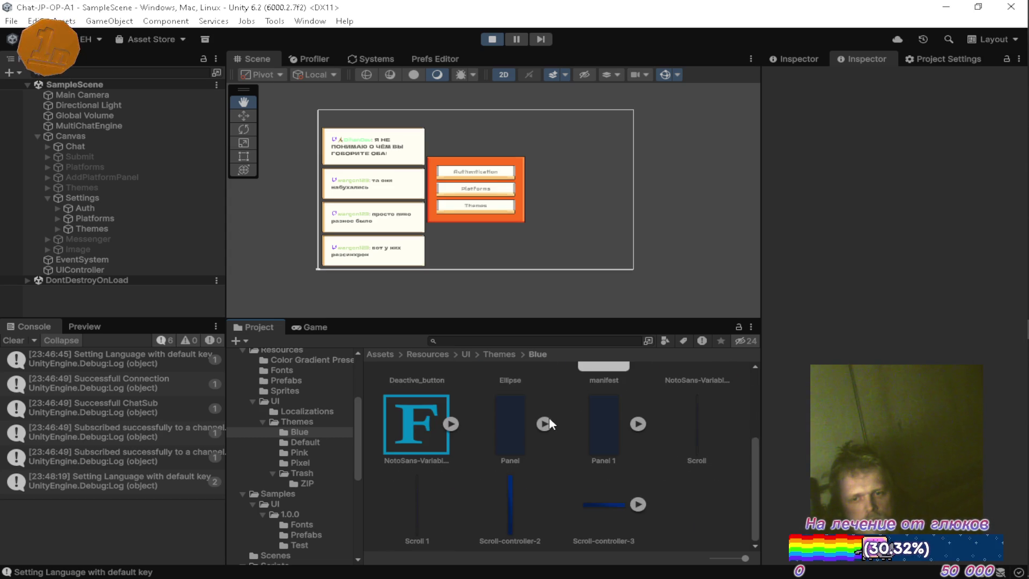
{"action": "scroll", "coordinate": [547, 424], "scroll_direction": "up", "scroll_amount": 4}
{"action": "left_click", "coordinate": [300, 453]}
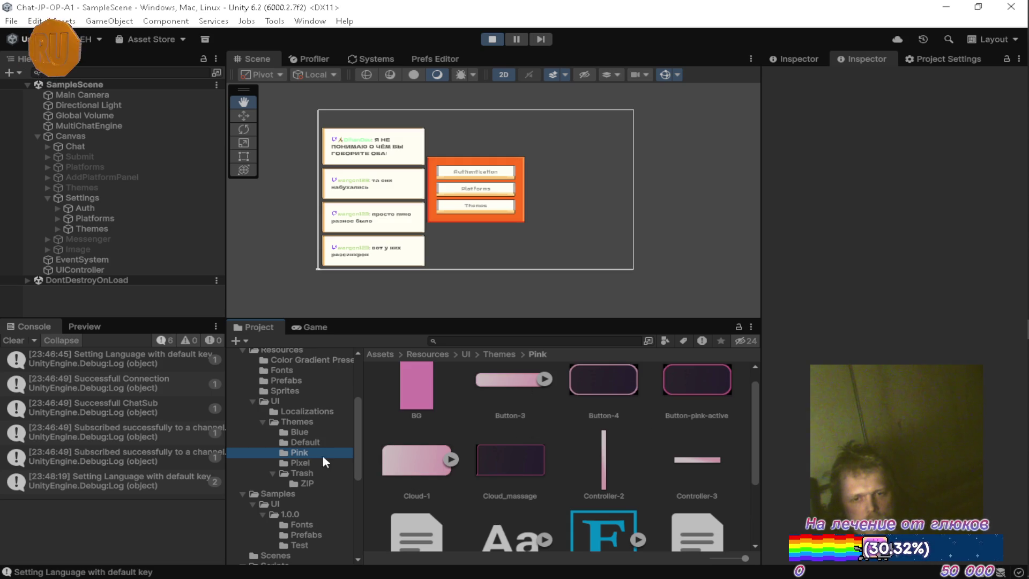
{"action": "left_click", "coordinate": [299, 432]}
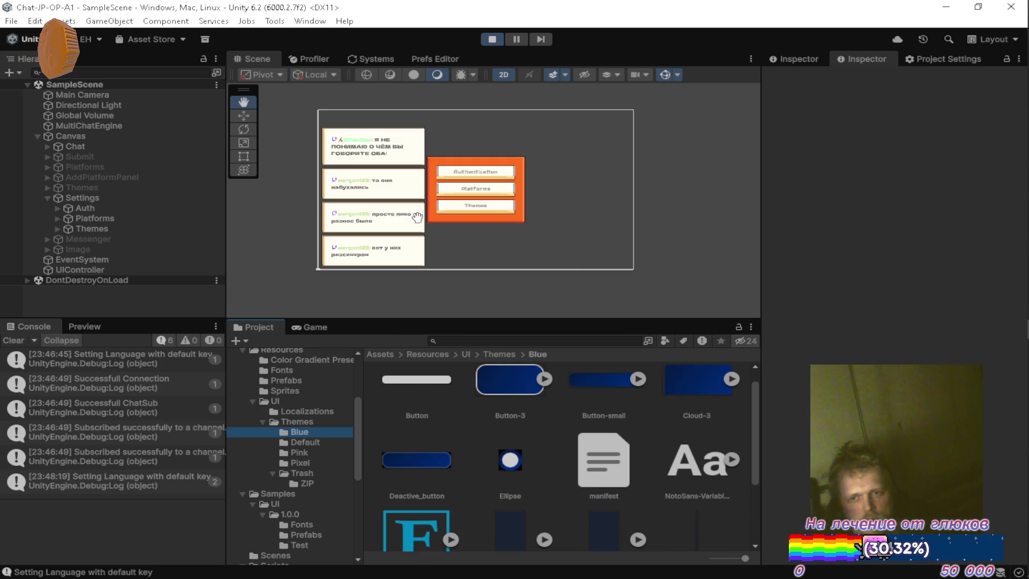
{"action": "double_click", "coordinate": [315, 327]}
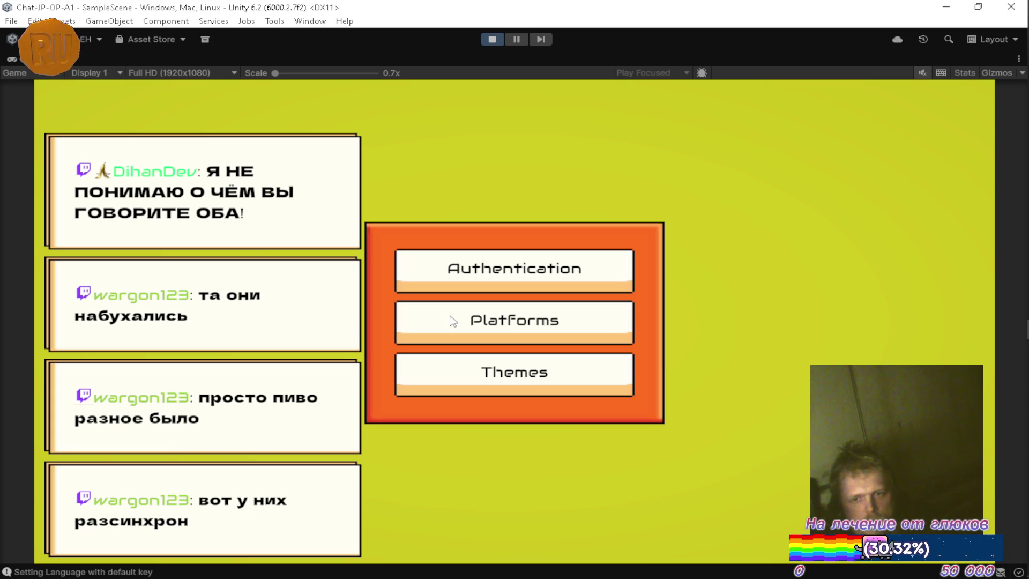
Apply the Blue theme to the chat, then check the Platforms account cards.
{"action": "left_click", "coordinate": [540, 374]}
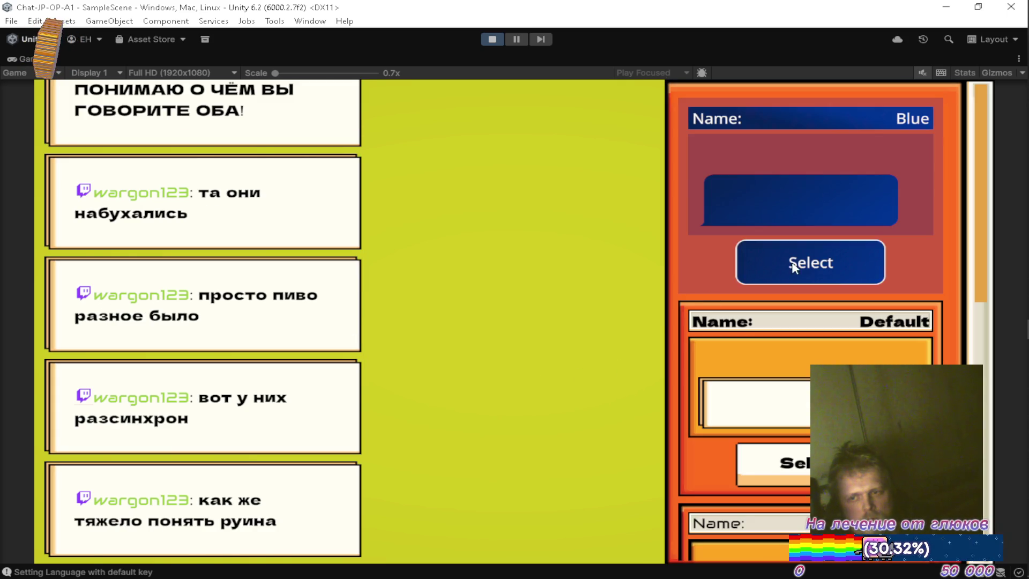
{"action": "left_click", "coordinate": [795, 265]}
{"action": "key", "text": "Escape"}
{"action": "key", "text": "Escape"}
{"action": "key", "text": "Escape"}
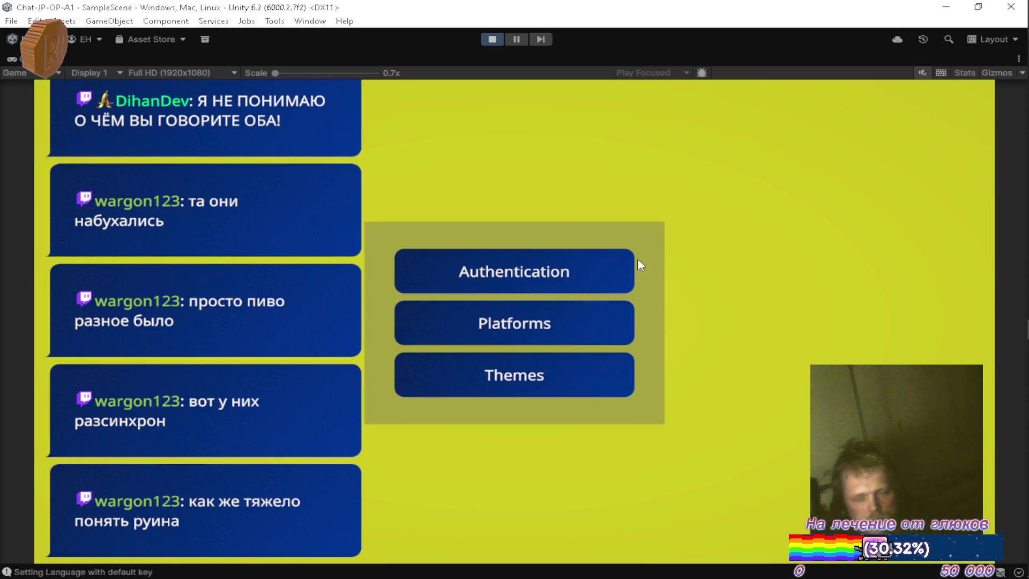
{"action": "left_click", "coordinate": [613, 268]}
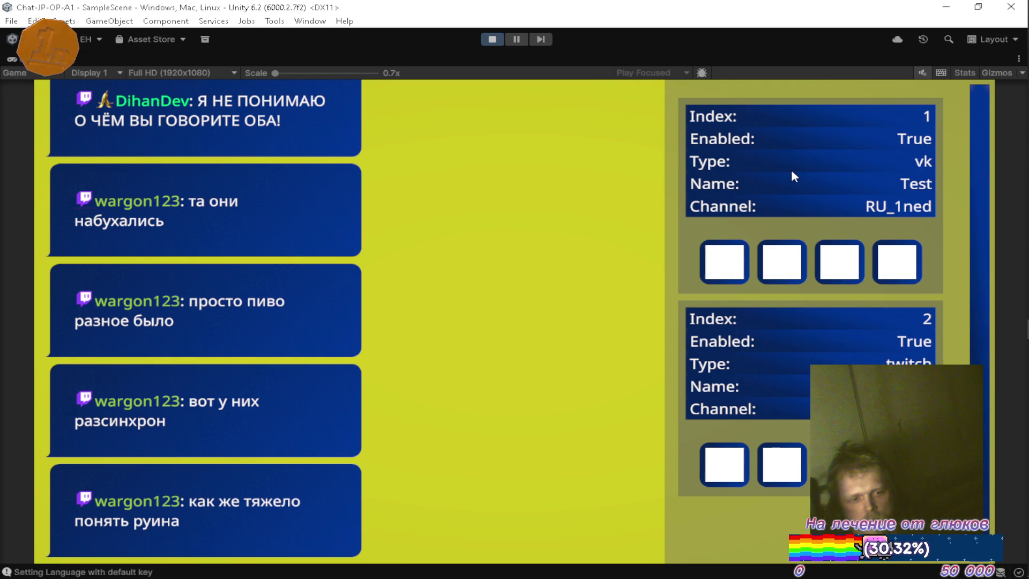
{"action": "key", "text": "Escape"}
Switch the chat to the Pink theme and open the Platforms list.
{"action": "left_click", "coordinate": [616, 361]}
{"action": "scroll", "coordinate": [829, 280], "scroll_direction": "down", "scroll_amount": 5}
{"action": "scroll", "coordinate": [830, 279], "scroll_direction": "up", "scroll_amount": 1}
{"action": "left_click", "coordinate": [806, 315]}
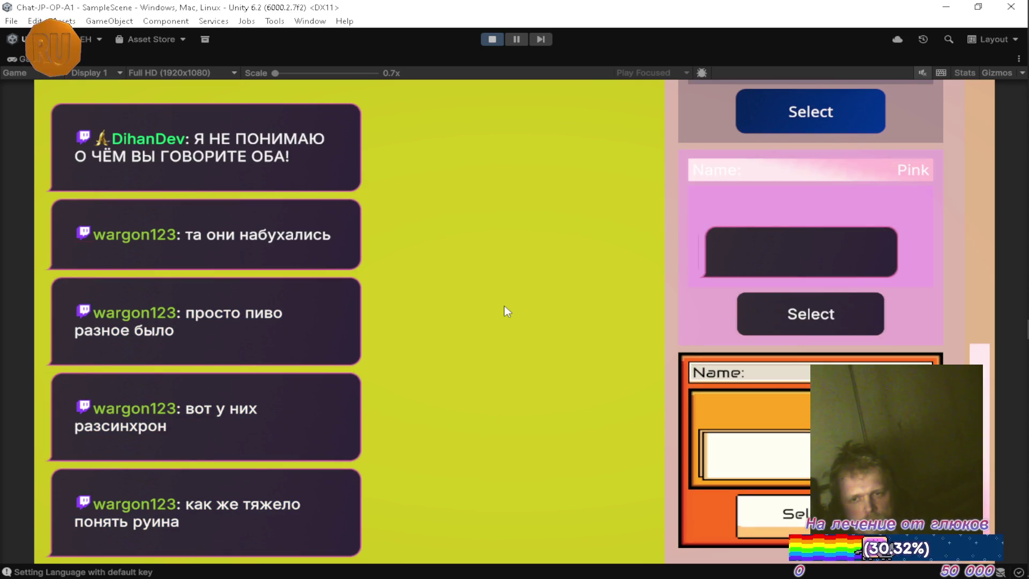
{"action": "key", "text": "Escape"}
{"action": "left_click", "coordinate": [495, 324]}
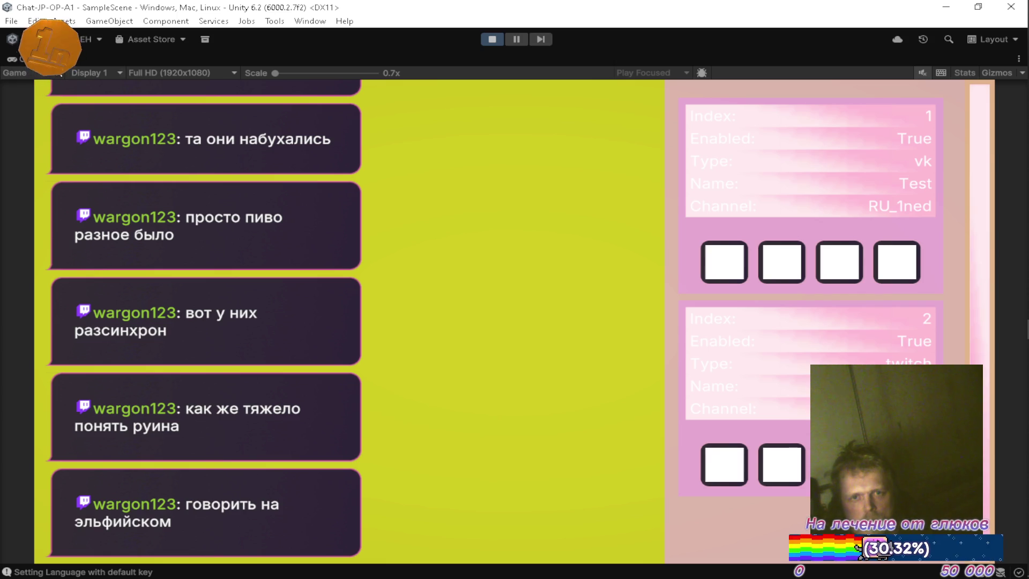
Switch the chat back to the Blue theme from the settings menu.
{"action": "key", "text": "Escape"}
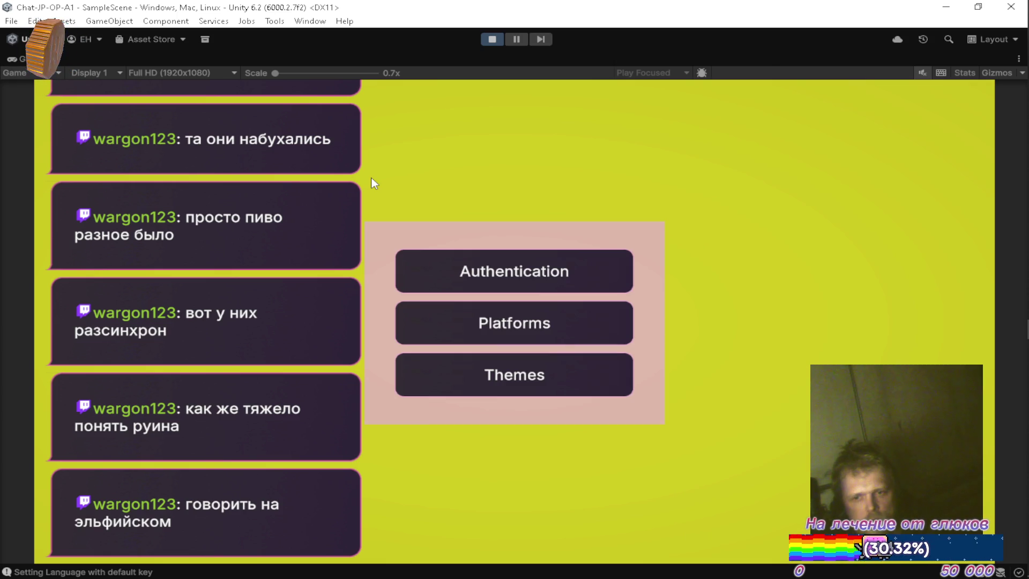
{"action": "left_click", "coordinate": [564, 369]}
{"action": "left_click", "coordinate": [821, 276]}
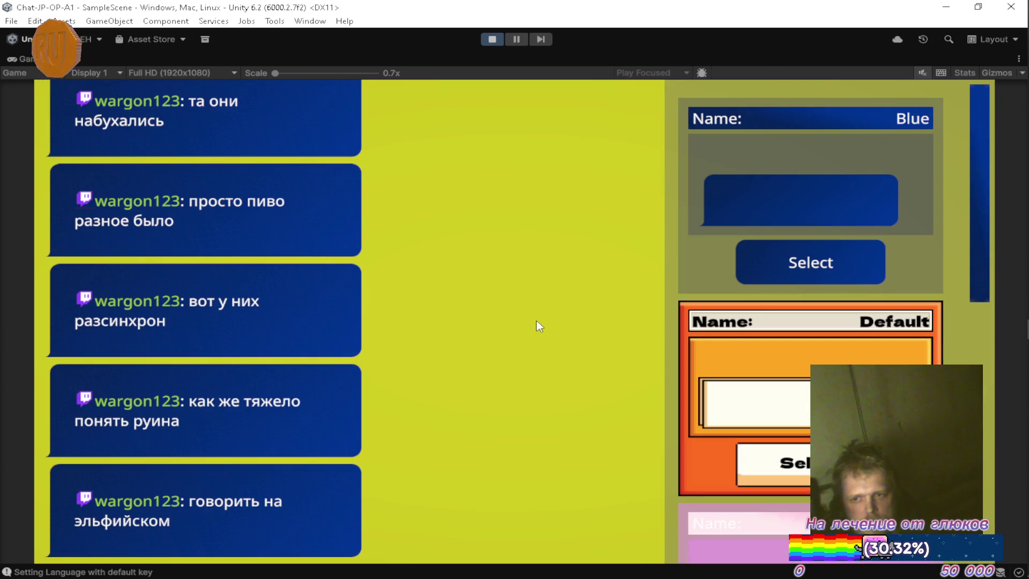
Open the Platforms list with the vk and twitch cards, then leave the maximized preview via Shift+Space.
{"action": "key", "text": "Escape"}
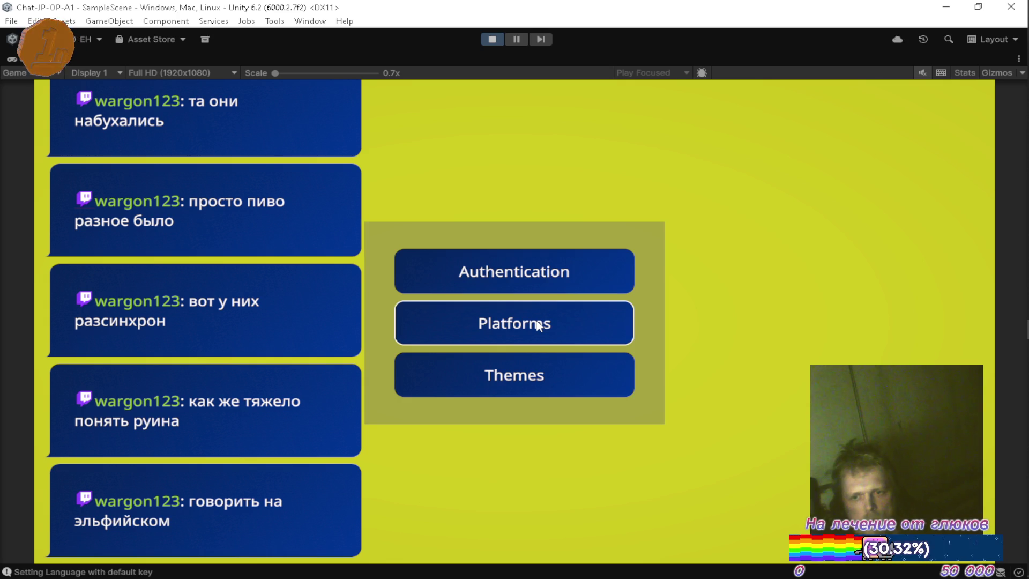
{"action": "left_click", "coordinate": [538, 324]}
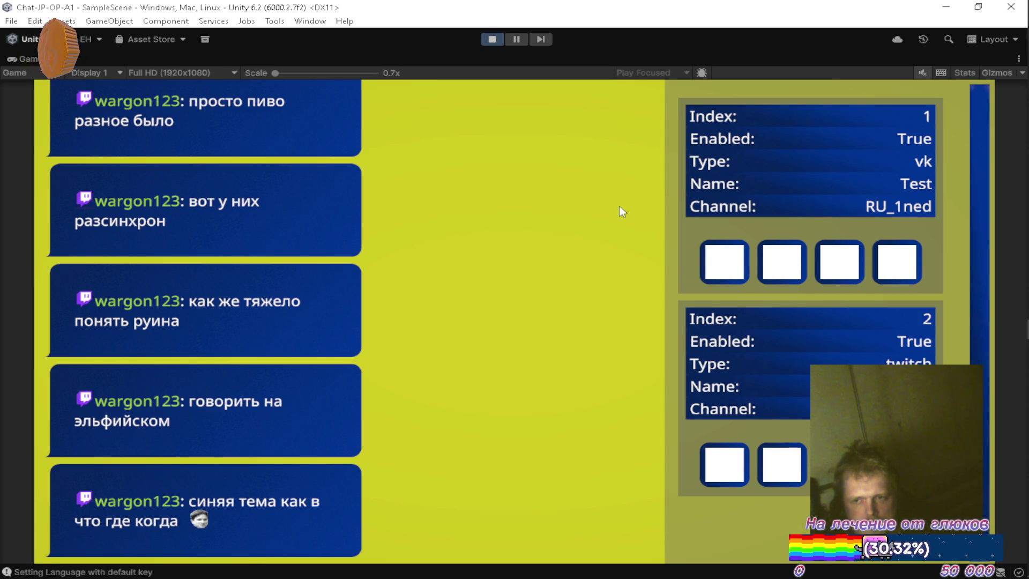
{"action": "scroll", "coordinate": [750, 232], "scroll_direction": "down", "scroll_amount": 1}
{"action": "scroll", "coordinate": [749, 228], "scroll_direction": "up", "scroll_amount": 1}
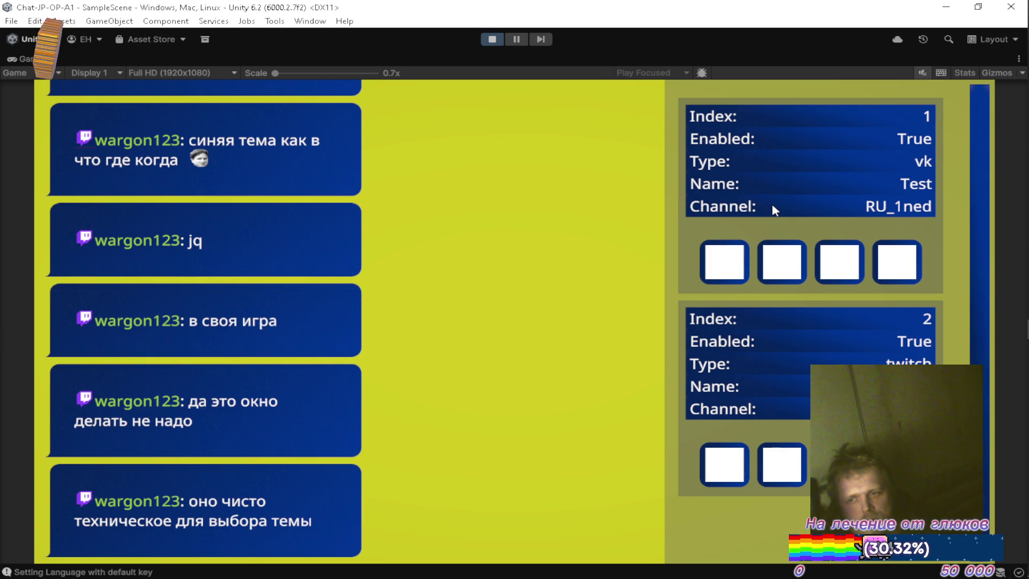
{"action": "key", "text": "shift+space"}
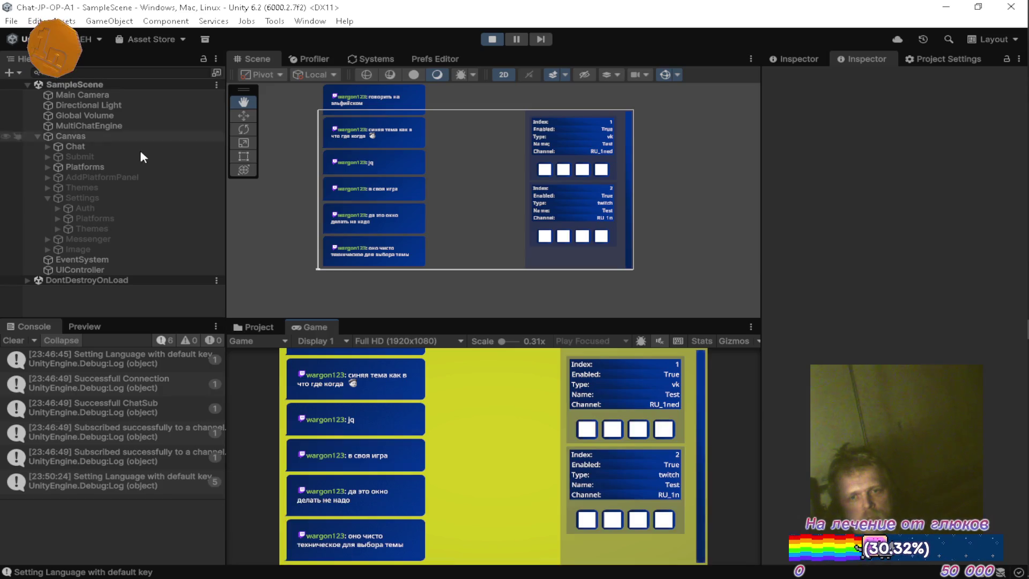
Activate AddPlatformPanel and deactivate the Platforms and Chat objects in the Hierarchy with Alt+Shift+A.
{"action": "right_click", "coordinate": [69, 136]}
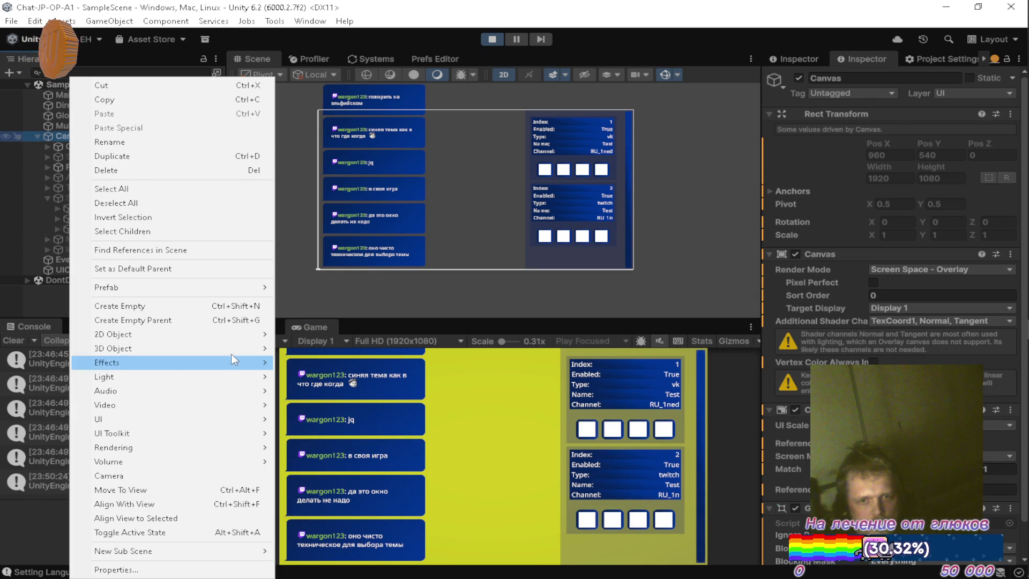
{"action": "left_click", "coordinate": [22, 243]}
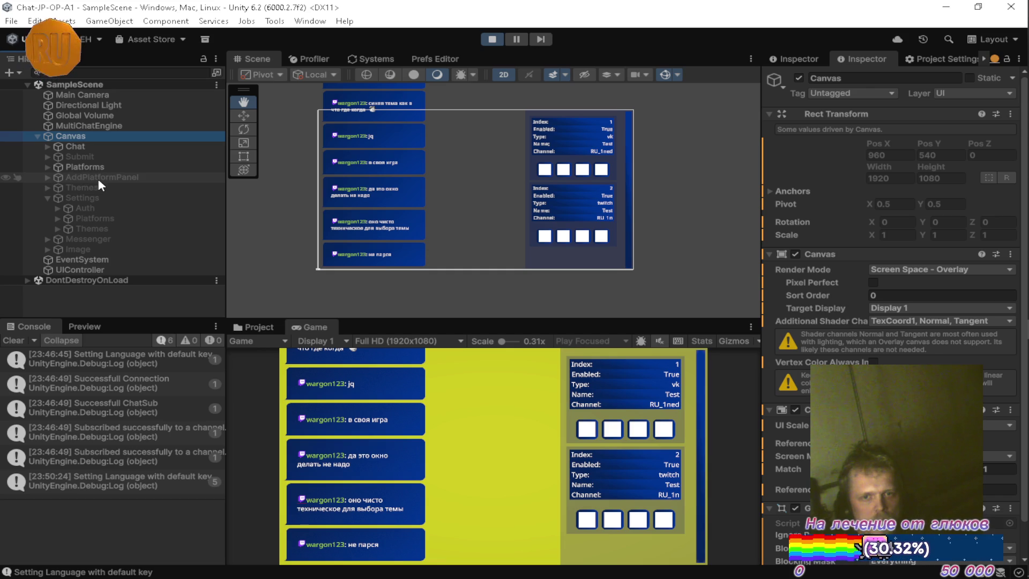
{"action": "left_click", "coordinate": [63, 177]}
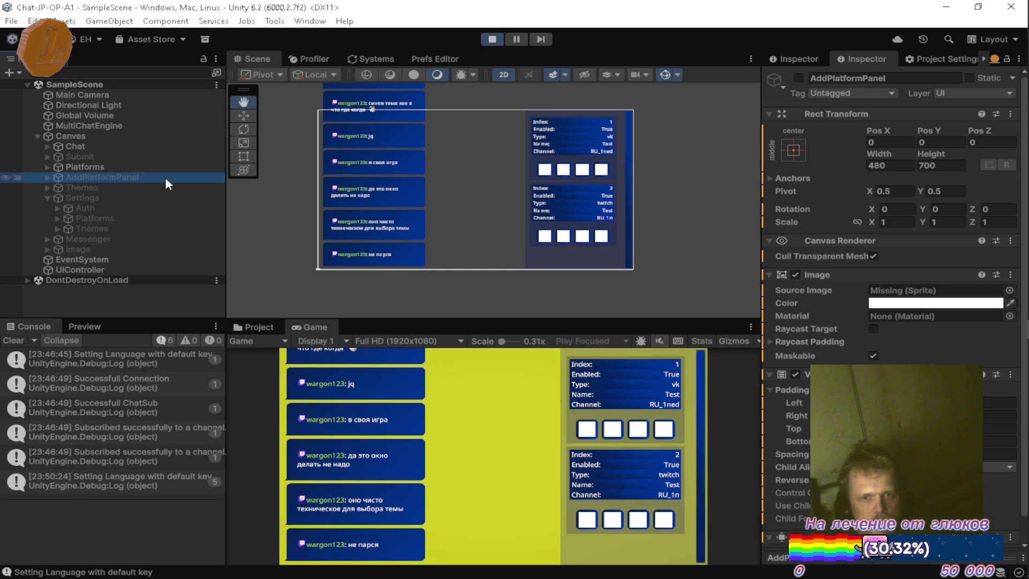
{"action": "key", "text": "alt+shift+a"}
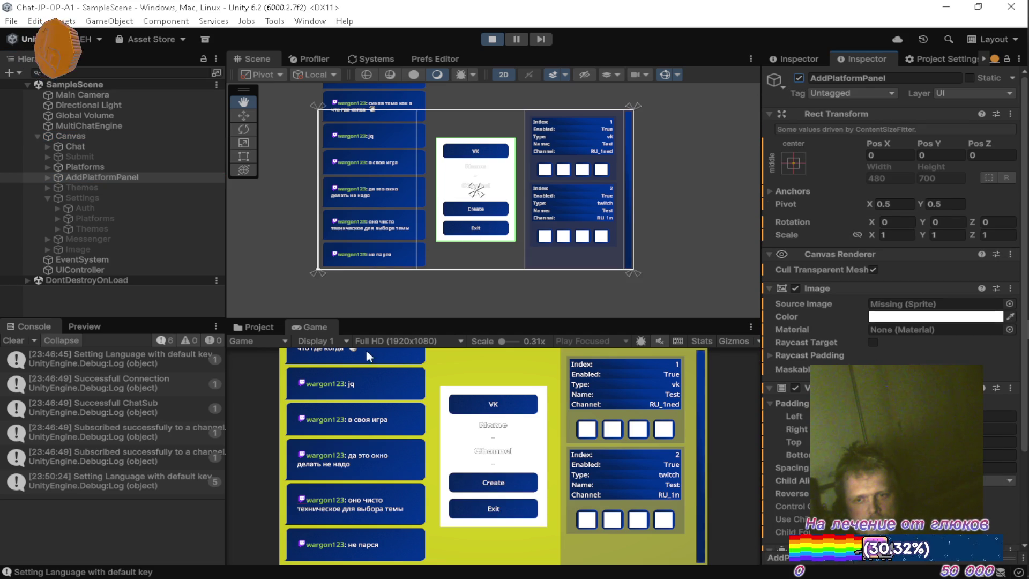
{"action": "left_click", "coordinate": [86, 167]}
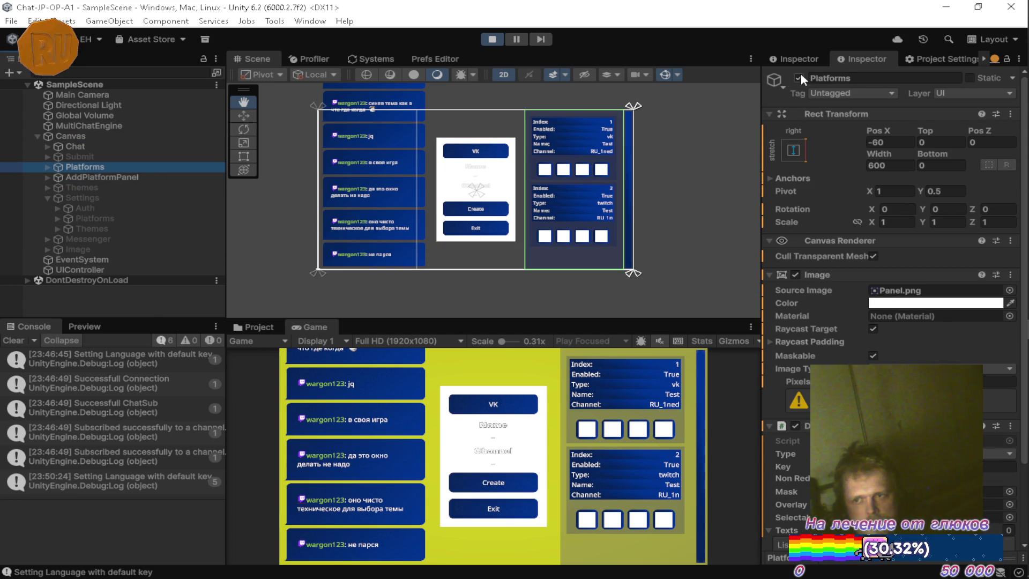
{"action": "key", "text": "alt+shift+a"}
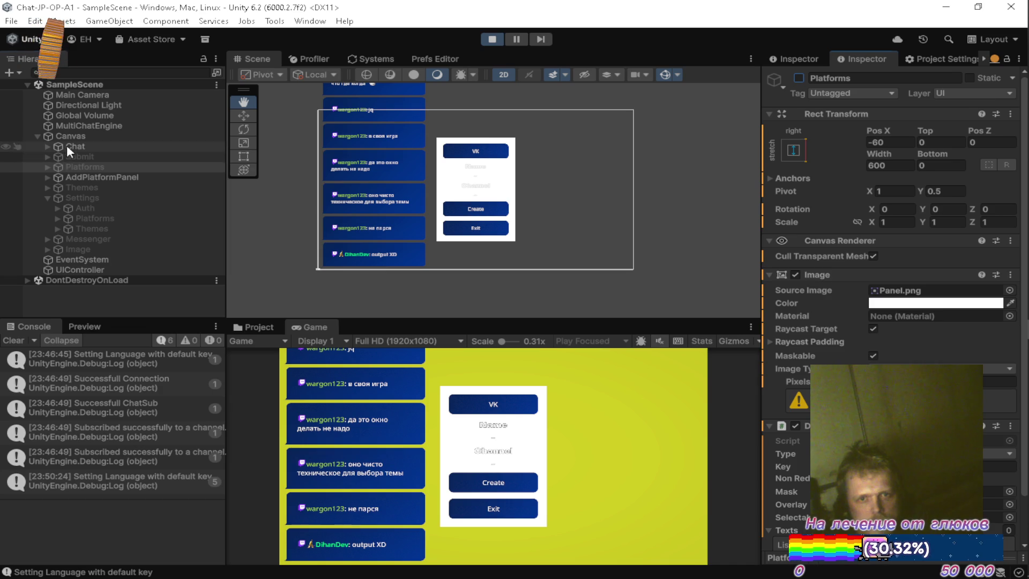
{"action": "left_click", "coordinate": [69, 147]}
{"action": "key", "text": "alt+shift+a"}
{"action": "scroll", "coordinate": [489, 155], "scroll_direction": "up", "scroll_amount": 6}
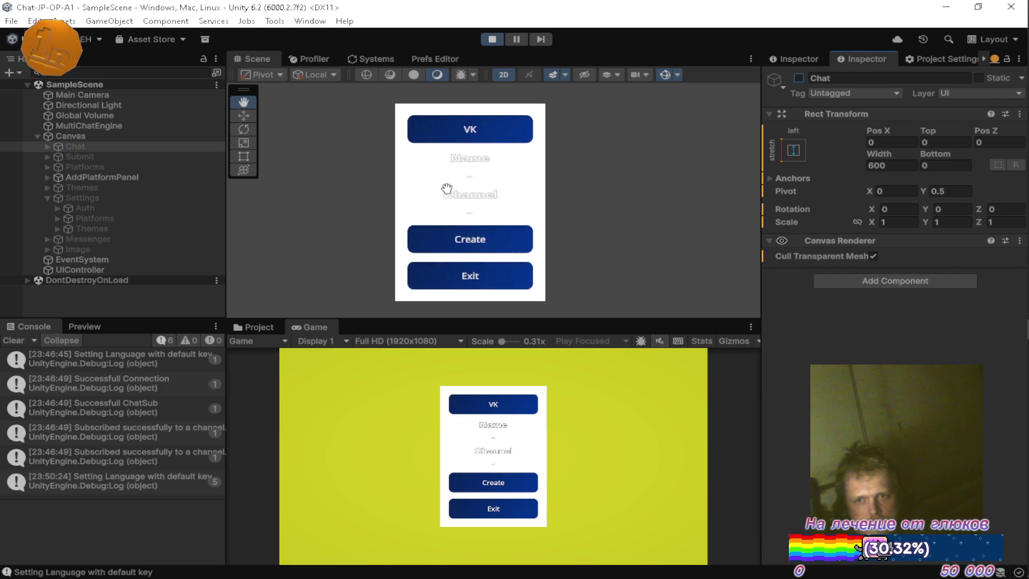
{"action": "scroll", "coordinate": [480, 184], "scroll_direction": "up", "scroll_amount": 4}
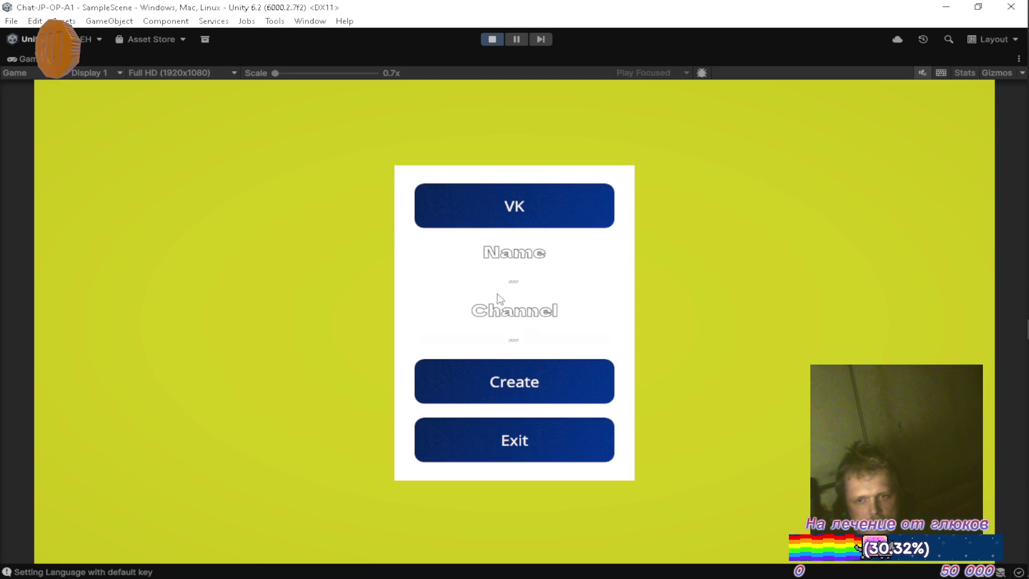
Type test text into the form's Name field, then clear it.
{"action": "left_click", "coordinate": [518, 280]}
{"action": "type", "text": "asdsadasdasdasdasdsaaf"}
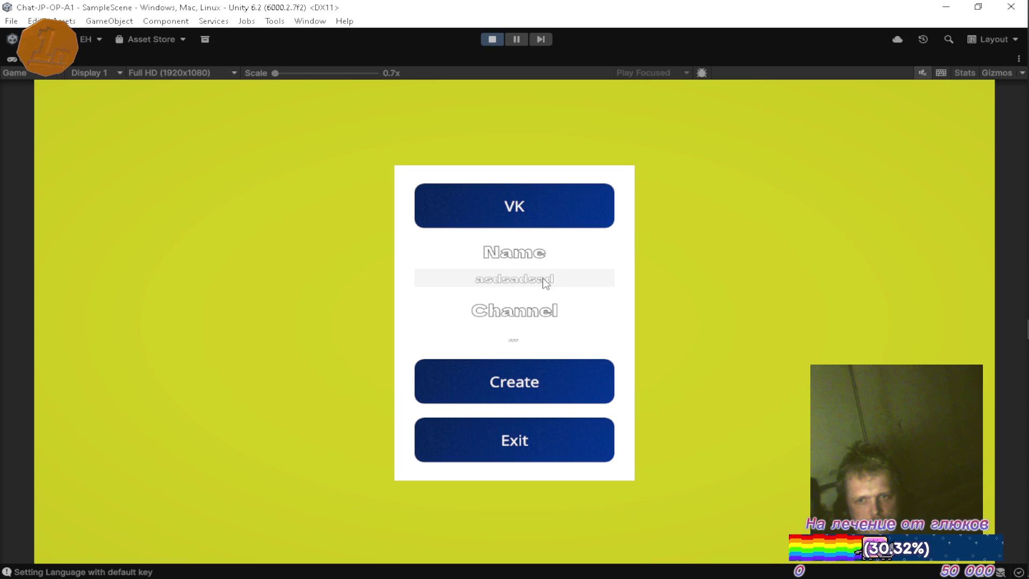
{"action": "type", "text": "sadfsadsadas"}
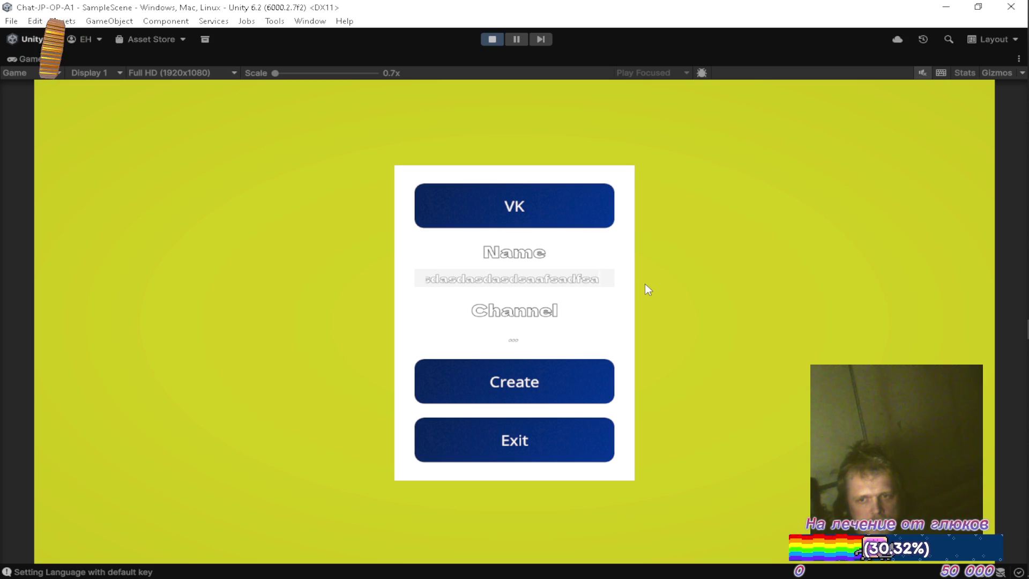
{"action": "key", "text": "BackSpace"}
{"action": "key", "text": "BackSpace"}
{"action": "key", "text": "BackSpace"}
{"action": "key", "text": "ctrl+BackSpace"}
{"action": "key", "text": "ctrl+BackSpace"}
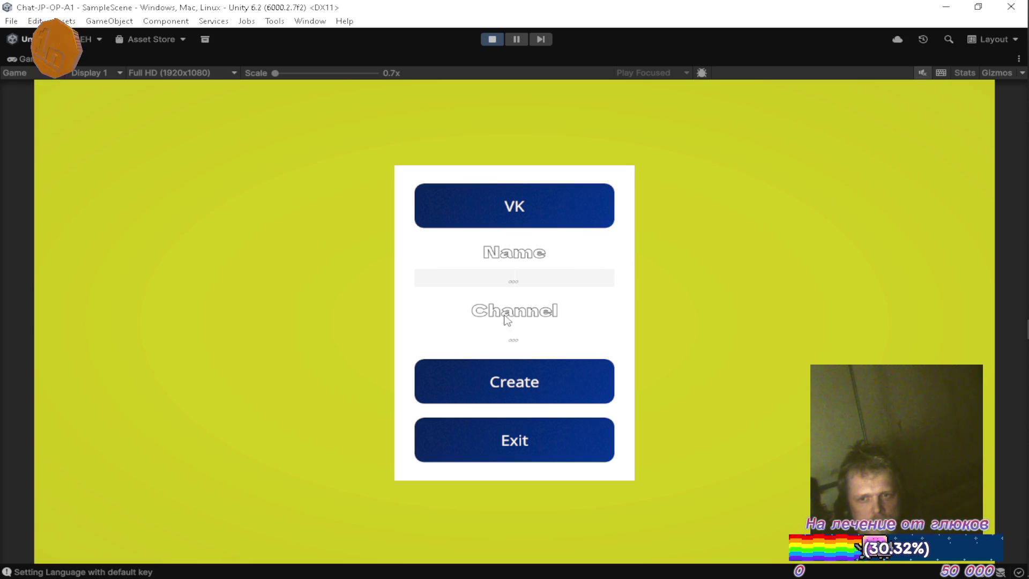
Type 'sadsa' into the Channel field, delete it, and toggle the settings menu.
{"action": "left_click", "coordinate": [508, 343]}
{"action": "type", "text": "sadsa"}
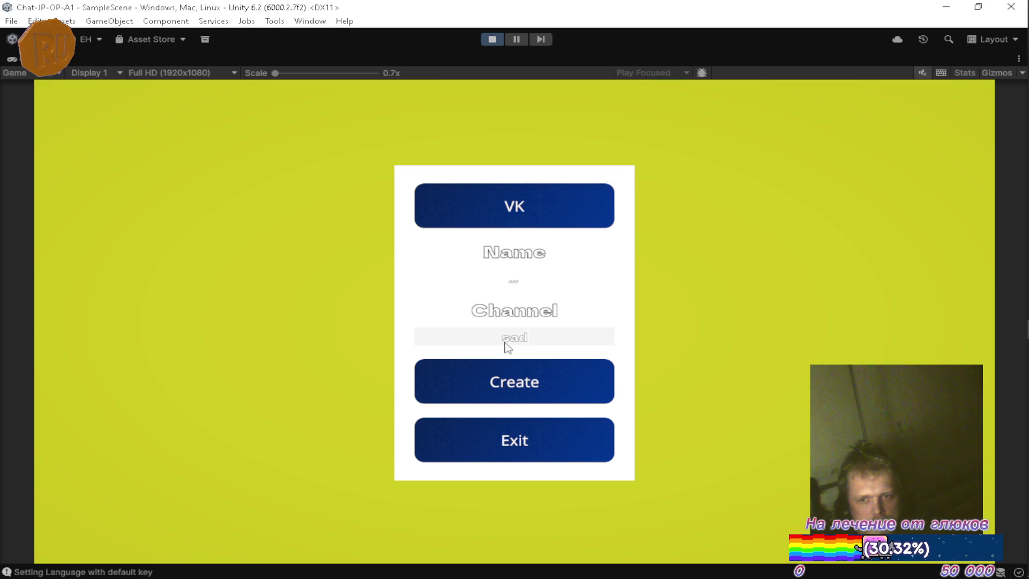
{"action": "key", "text": "BackSpace"}
{"action": "key", "text": "BackSpace"}
{"action": "key", "text": "BackSpace"}
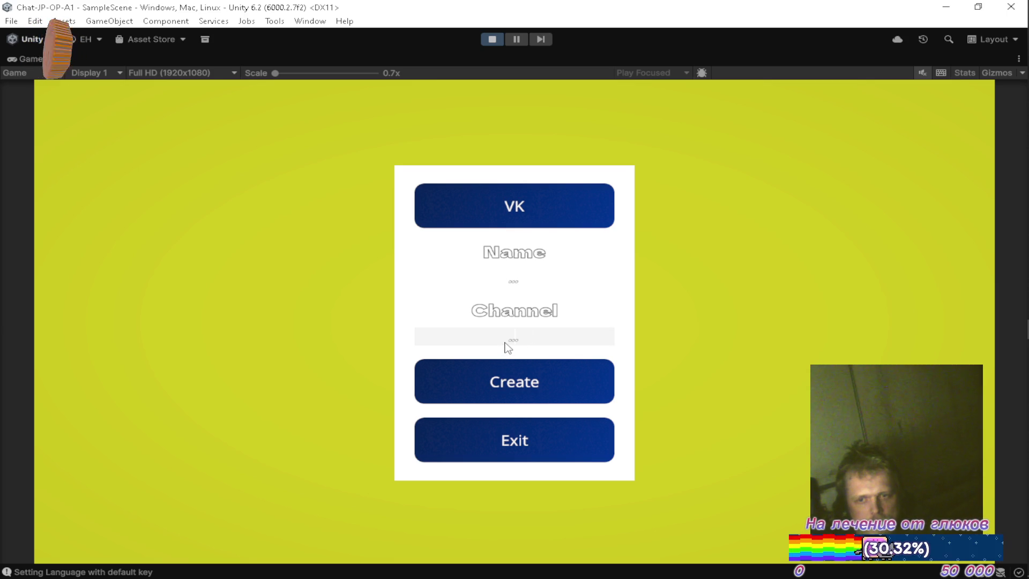
{"action": "key", "text": "Escape"}
{"action": "key", "text": "Escape"}
Back in the full editor layout, deactivate AddPlatformPanel with Alt+Shift+A.
{"action": "double_click", "coordinate": [21, 55]}
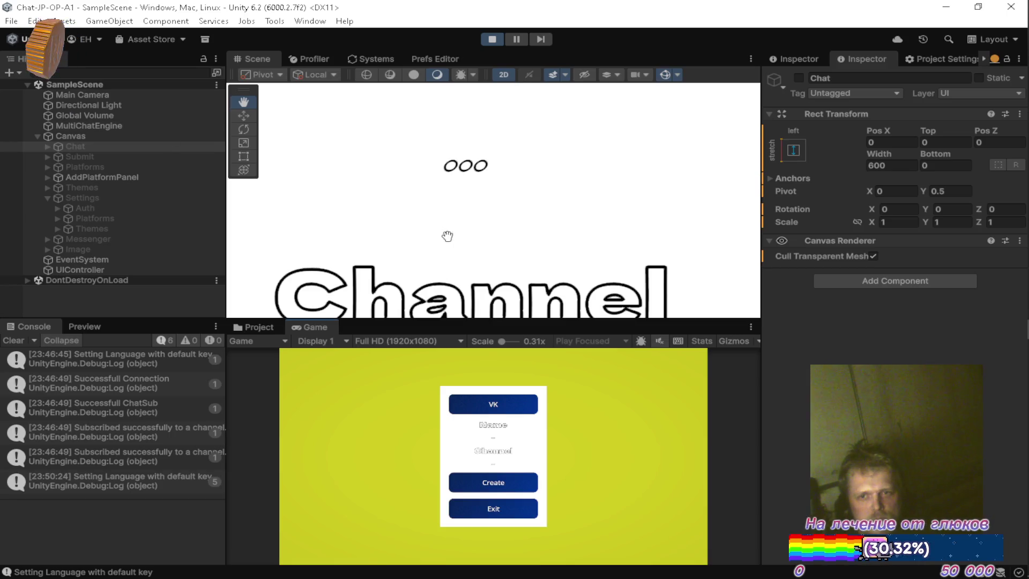
{"action": "scroll", "coordinate": [533, 211], "scroll_direction": "down", "scroll_amount": 3}
{"action": "left_click", "coordinate": [105, 179]}
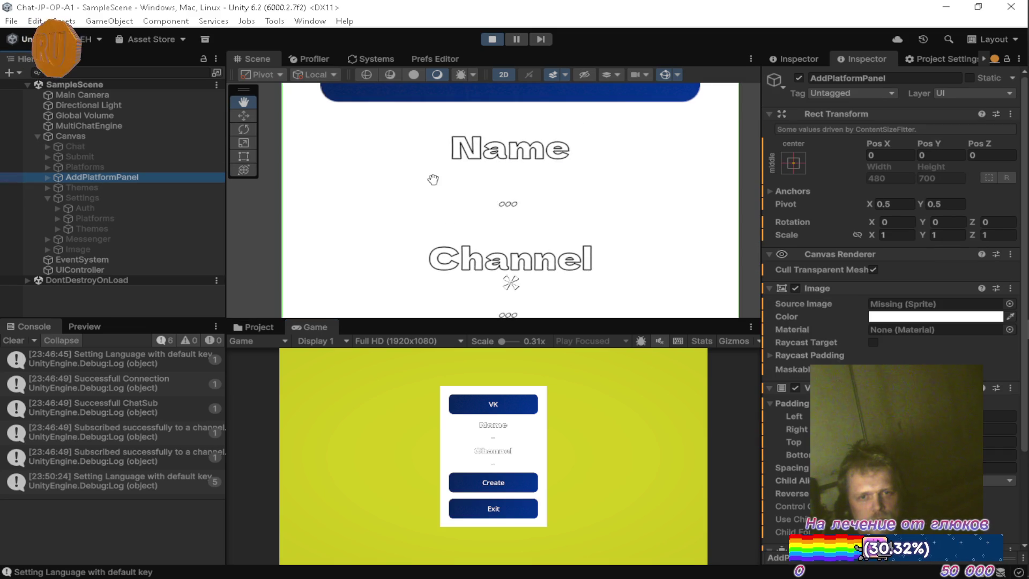
{"action": "key", "text": "alt+shift+a"}
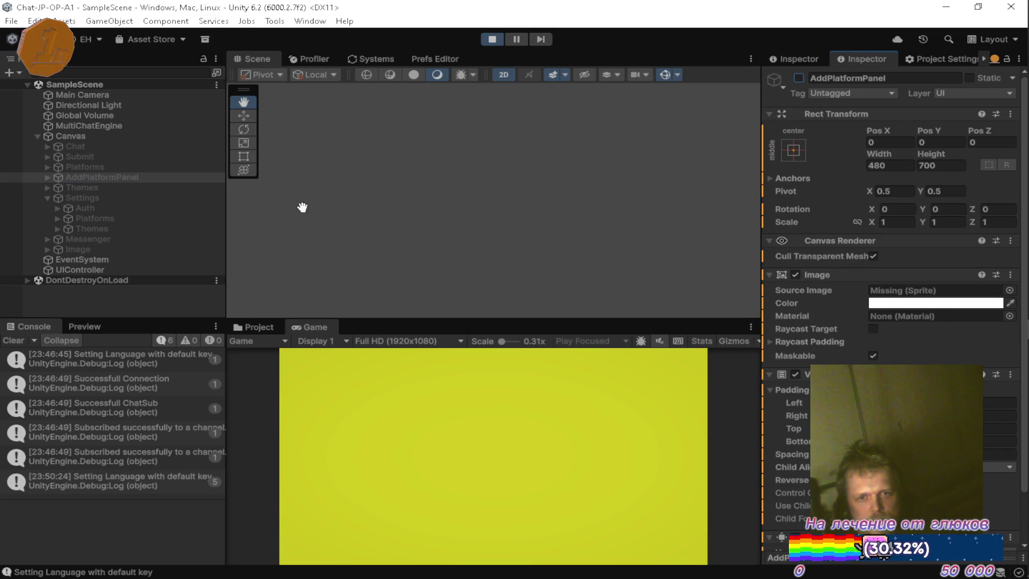
Open the Platforms list from the overlay's settings menu and maximize the Game view.
{"action": "left_click", "coordinate": [514, 440]}
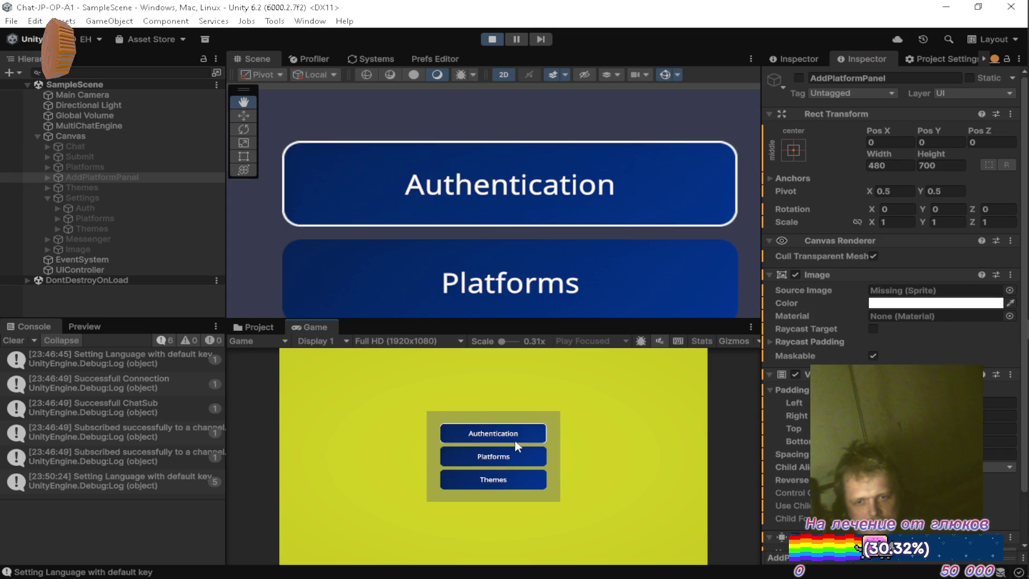
{"action": "left_click", "coordinate": [496, 458]}
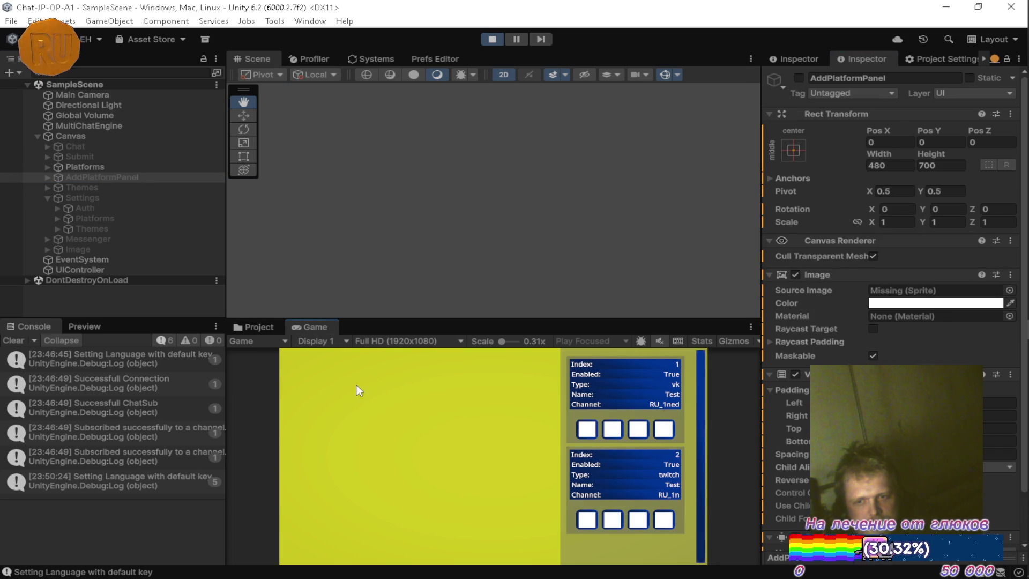
{"action": "double_click", "coordinate": [314, 329]}
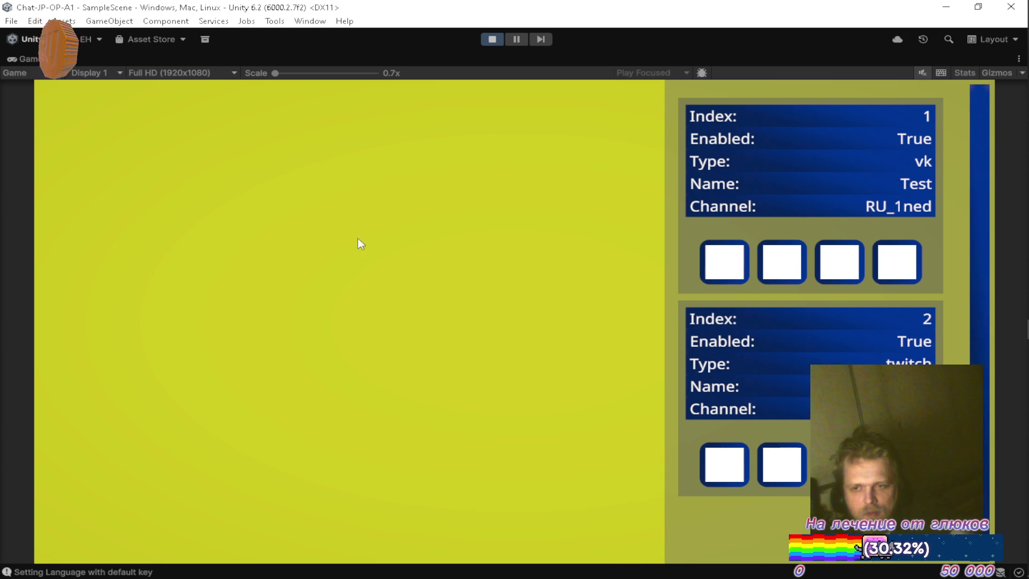
Toggle the Game view maximized and back, then select Canvas in the Hierarchy.
{"action": "double_click", "coordinate": [33, 61]}
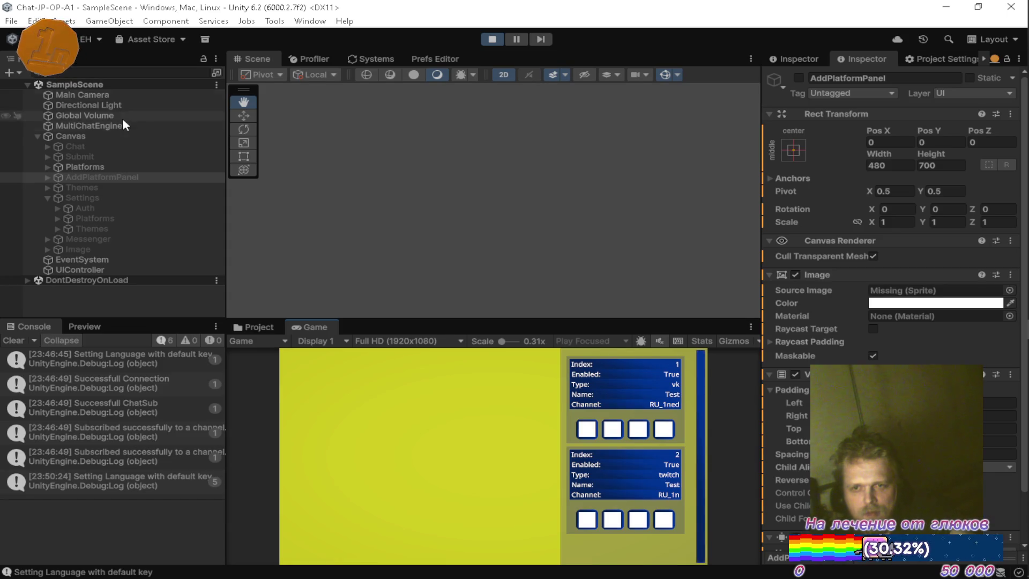
{"action": "double_click", "coordinate": [308, 326]}
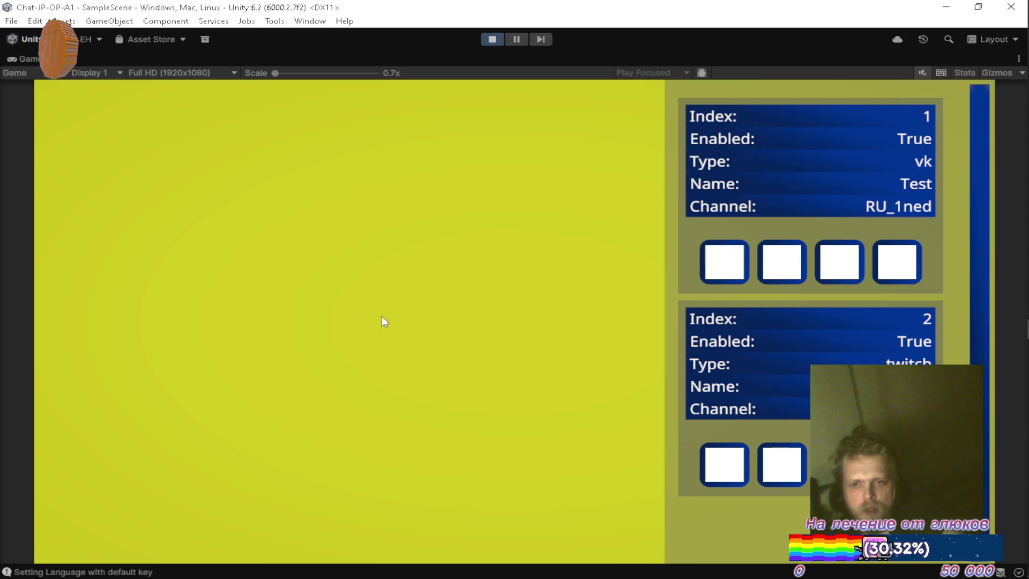
{"action": "double_click", "coordinate": [14, 72]}
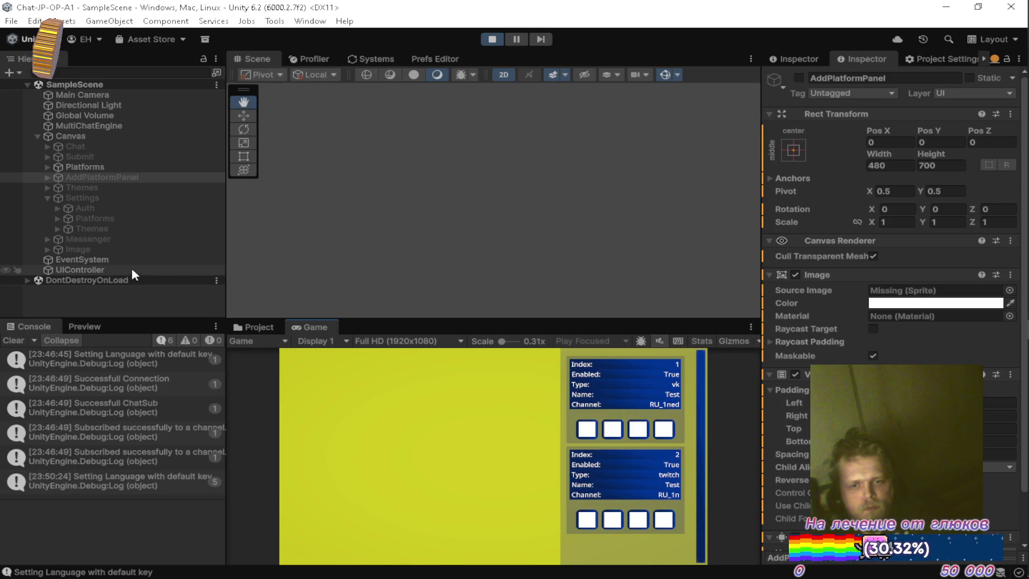
{"action": "left_click", "coordinate": [73, 135]}
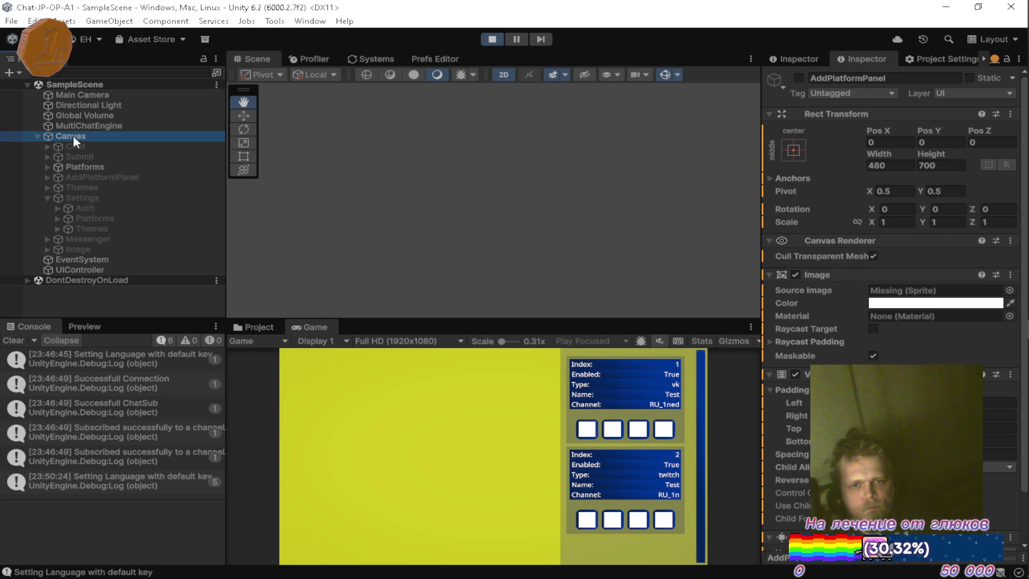
Add a UI Image under Canvas and move it to the top of Canvas's children.
{"action": "right_click", "coordinate": [73, 135]}
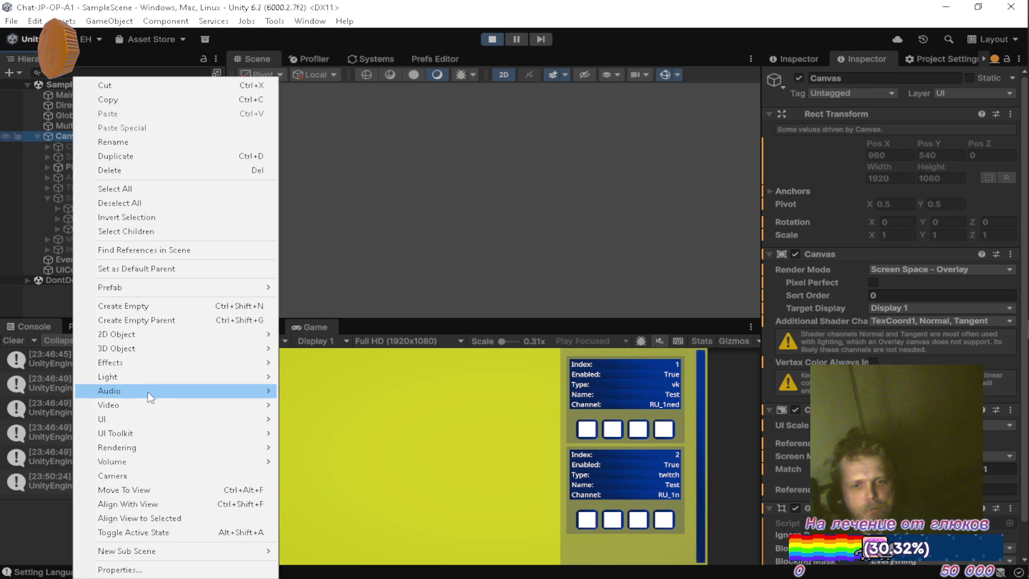
{"action": "mouse_move", "coordinate": [192, 423]}
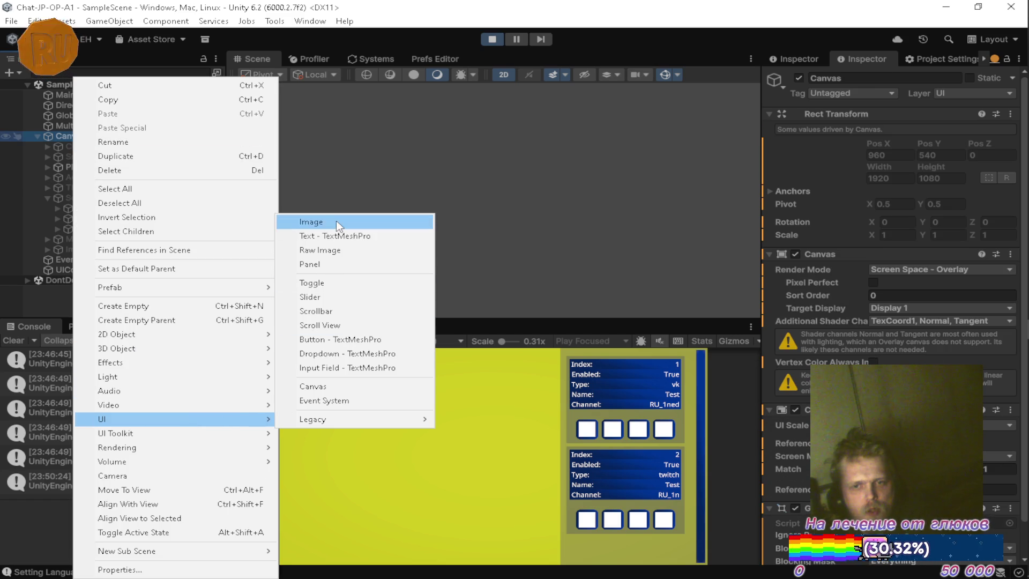
{"action": "left_click", "coordinate": [335, 222]}
{"action": "left_click_drag", "start_coordinate": [60, 259], "coordinate": [75, 144]}
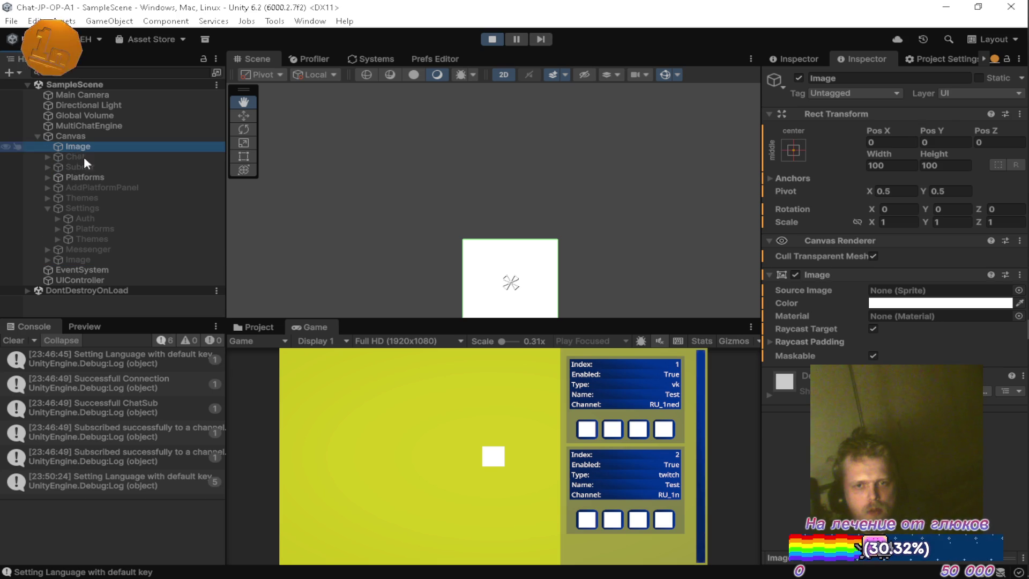
Set the Image's anchor preset to stretch-both with all four offsets at 0.
{"action": "left_click", "coordinate": [793, 149]}
{"action": "left_click", "coordinate": [937, 343]}
{"action": "left_click", "coordinate": [885, 125]}
{"action": "type", "text": "0"}
{"action": "key", "text": "Tab"}
{"action": "type", "text": "0"}
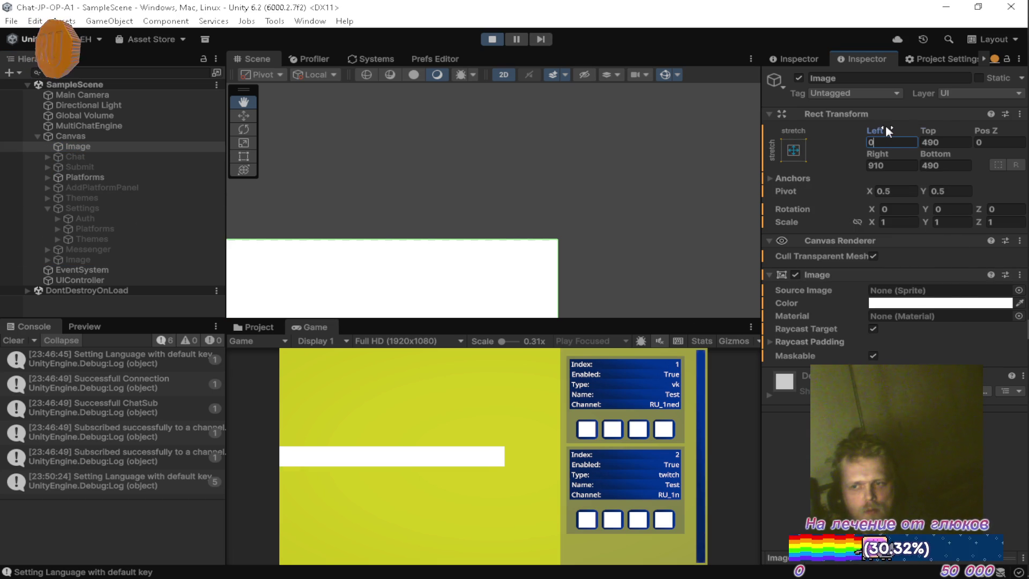
{"action": "key", "text": "Tab"}
{"action": "key", "text": "Tab"}
{"action": "type", "text": "0"}
{"action": "key", "text": "Tab"}
{"action": "type", "text": "0"}
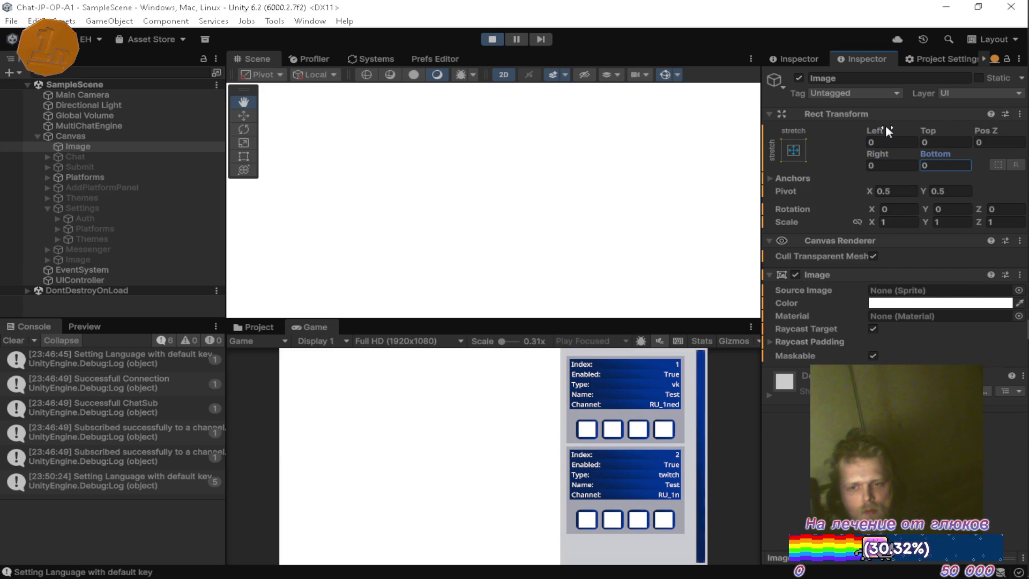
Find and select the _Preview_PinkTheme texture in the Trash/ZIP folder.
{"action": "left_click", "coordinate": [256, 327]}
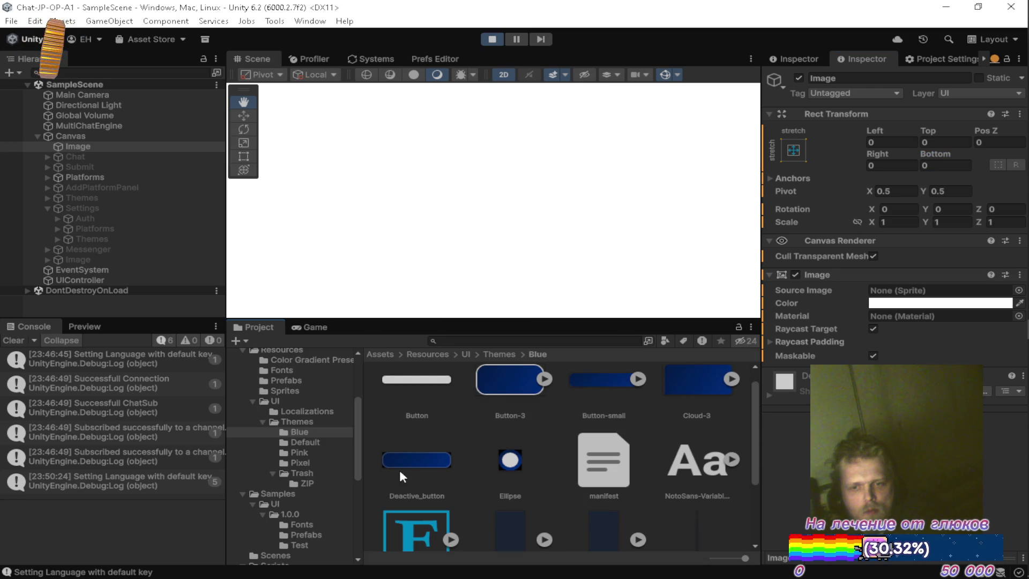
{"action": "left_click", "coordinate": [317, 442]}
{"action": "left_click", "coordinate": [317, 452]}
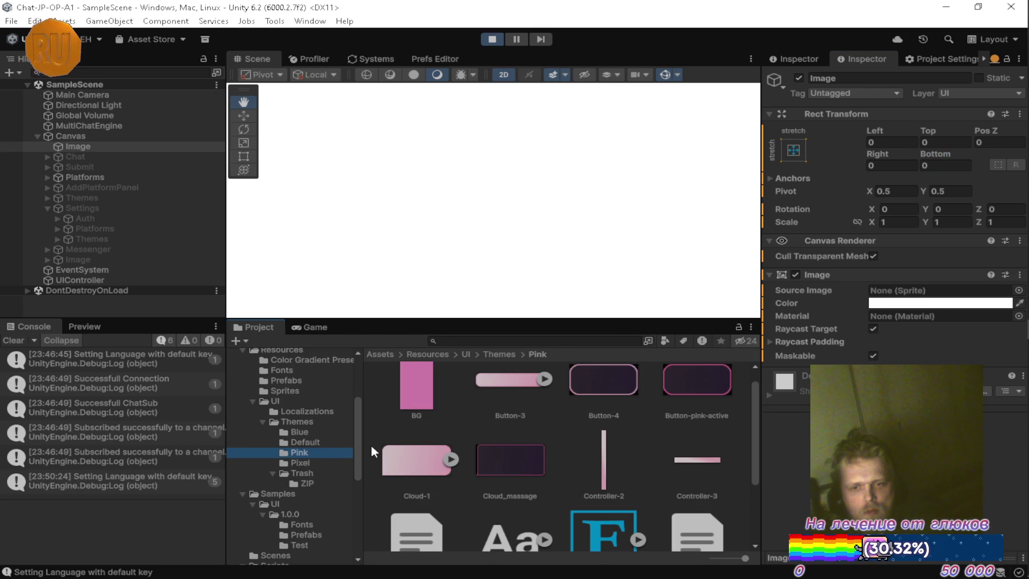
{"action": "left_click", "coordinate": [320, 463]}
{"action": "left_click", "coordinate": [314, 483]}
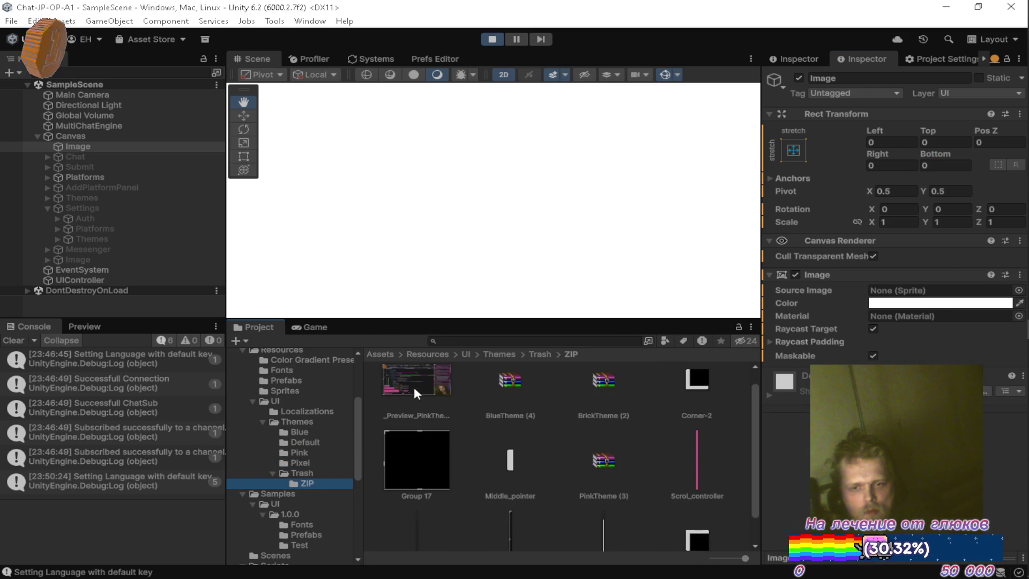
{"action": "scroll", "coordinate": [423, 378], "scroll_direction": "up", "scroll_amount": 1}
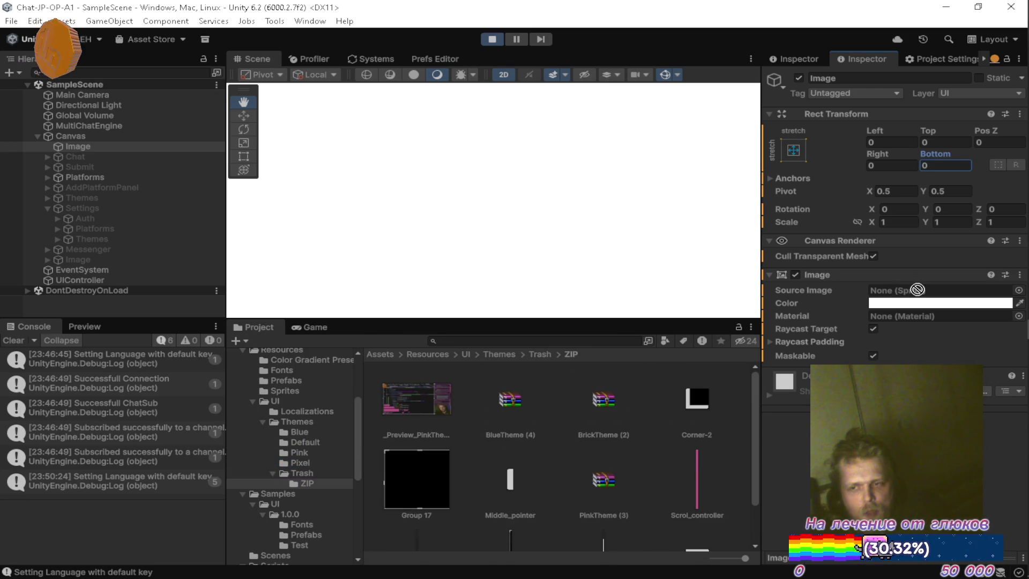
{"action": "left_click", "coordinate": [432, 401]}
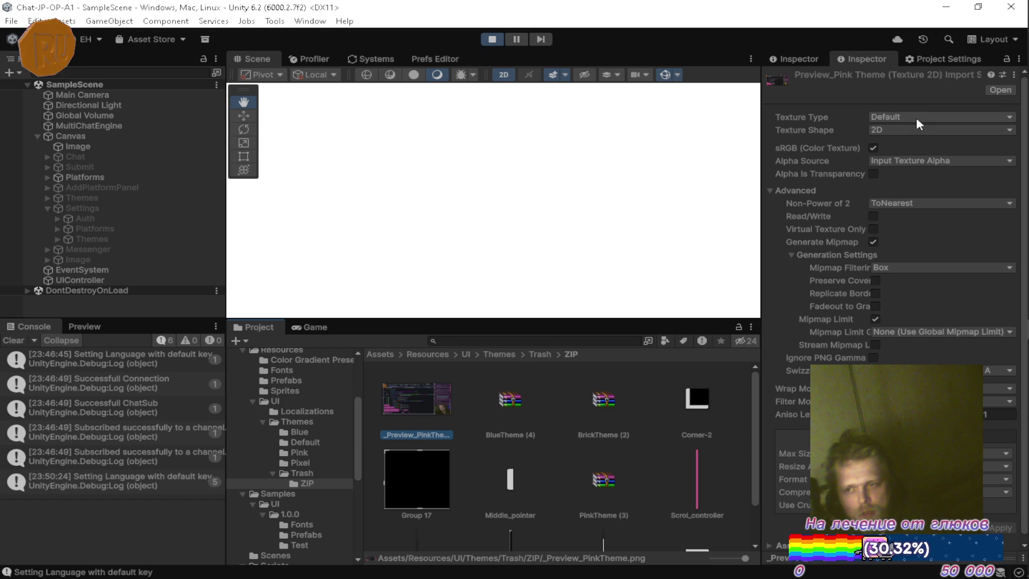
Import _Preview_PinkTheme as a Single Sprite with Full Rect mesh and Read/Write enabled.
{"action": "left_click", "coordinate": [915, 117]}
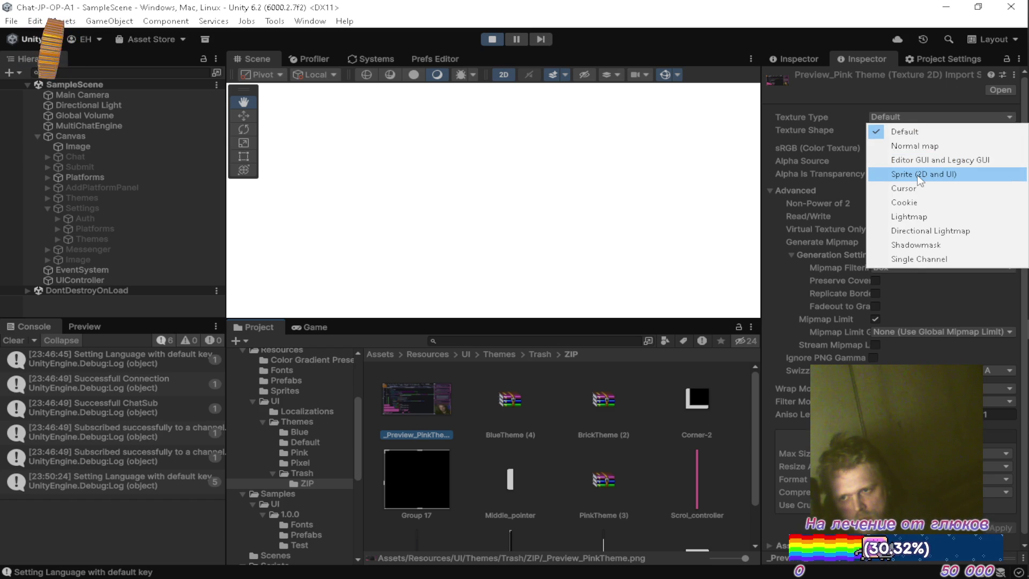
{"action": "left_click", "coordinate": [923, 174]}
{"action": "left_click", "coordinate": [897, 149]}
{"action": "left_click", "coordinate": [905, 162]}
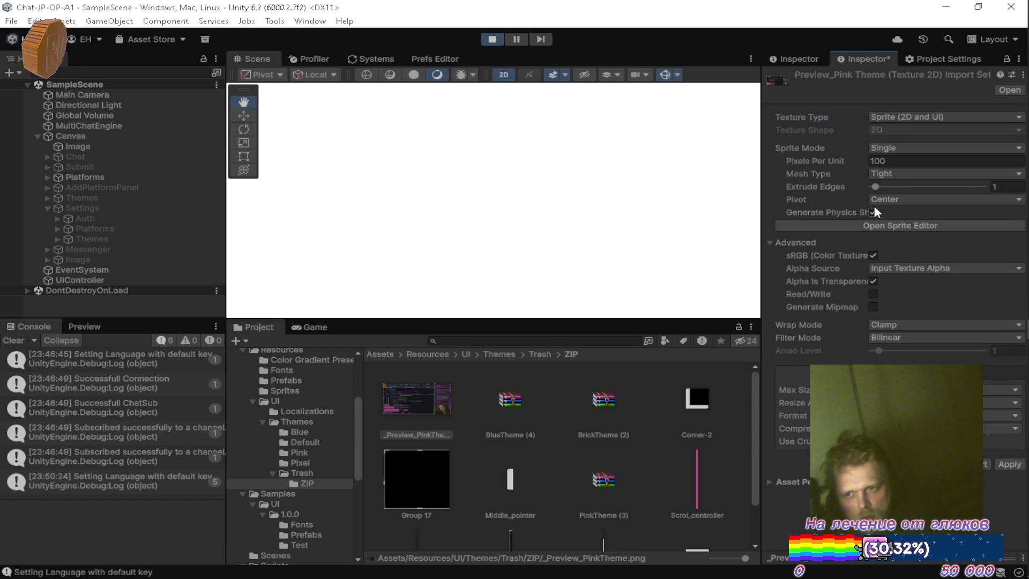
{"action": "left_click", "coordinate": [890, 173]}
{"action": "left_click", "coordinate": [904, 186]}
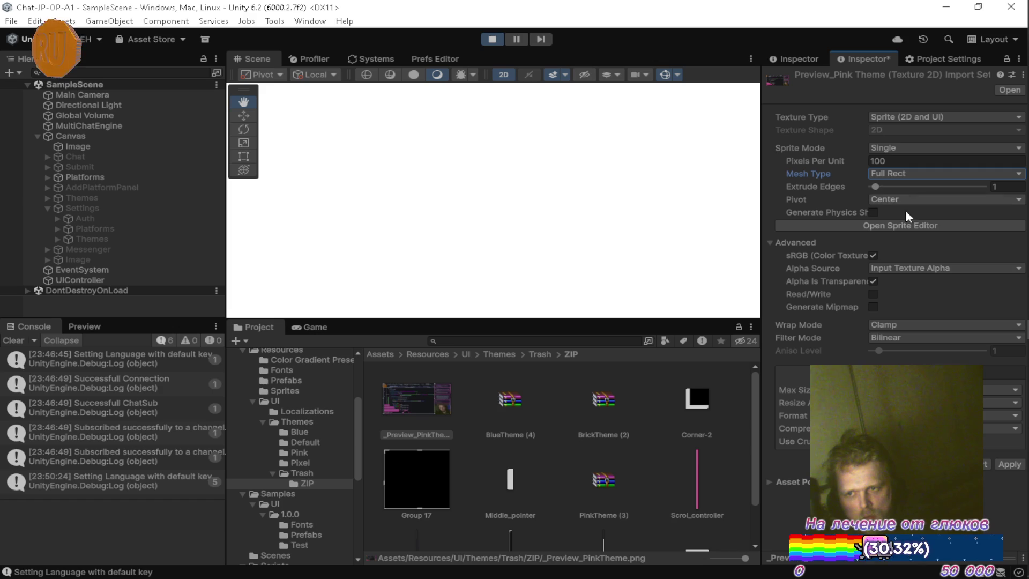
{"action": "left_click", "coordinate": [873, 293]}
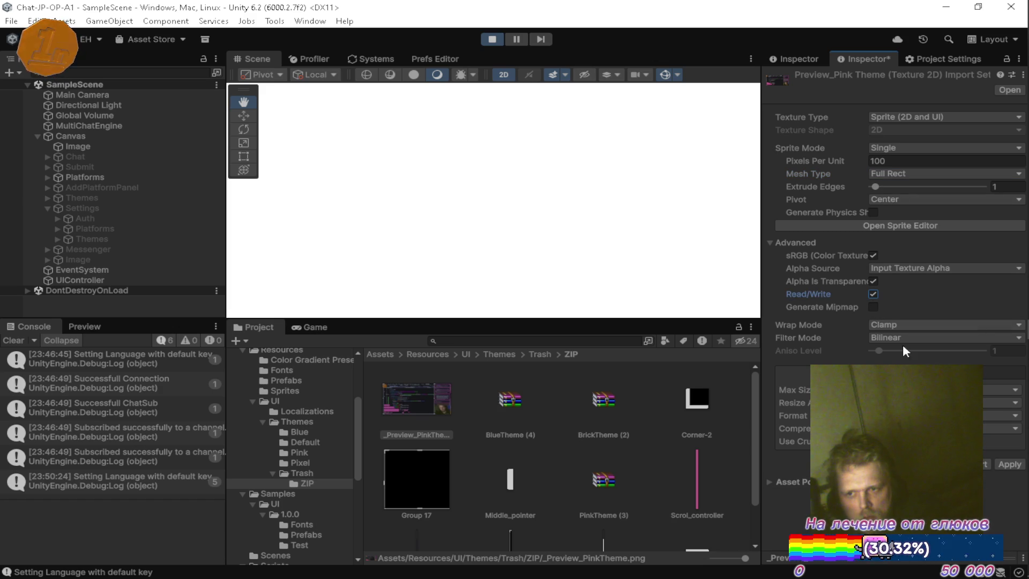
{"action": "left_click", "coordinate": [1004, 464]}
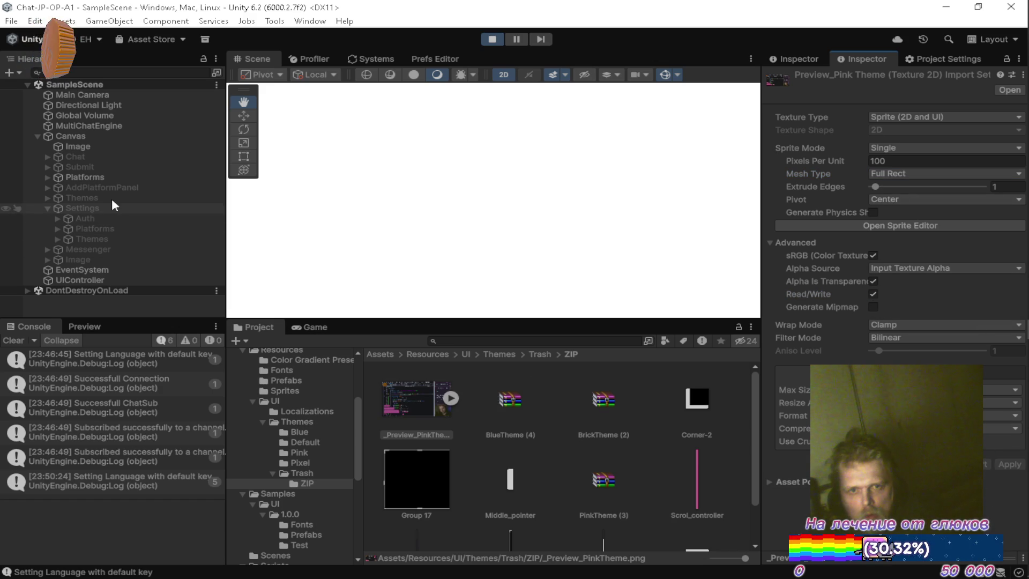
{"action": "left_click", "coordinate": [104, 147]}
{"action": "left_click", "coordinate": [451, 398]}
Drag the _Preview_PinkTheme sprite into the Image's Source Image field.
{"action": "left_click_drag", "start_coordinate": [510, 400], "coordinate": [941, 290]}
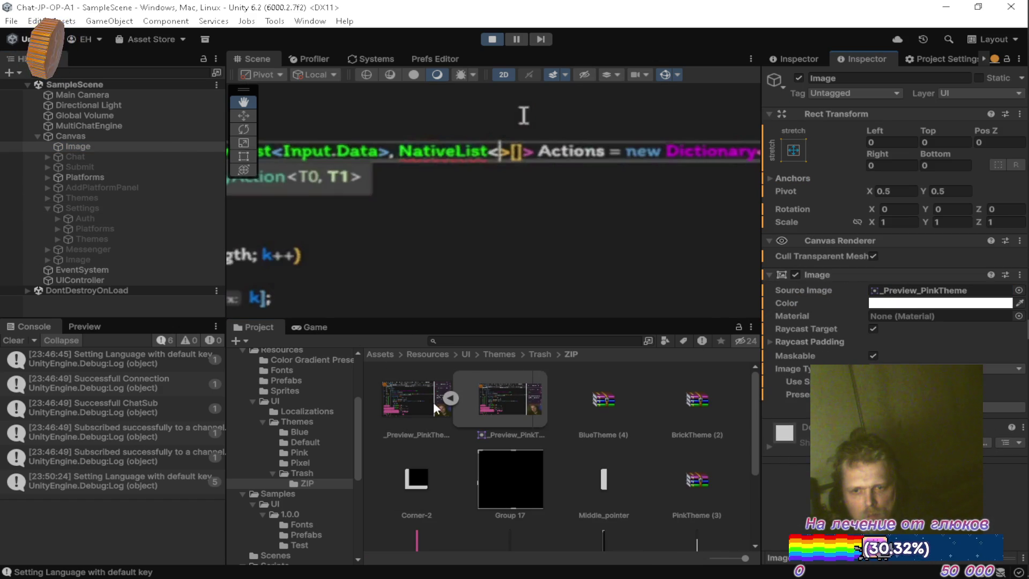
{"action": "left_click", "coordinate": [451, 397]}
{"action": "scroll", "coordinate": [540, 196], "scroll_direction": "down", "scroll_amount": 8}
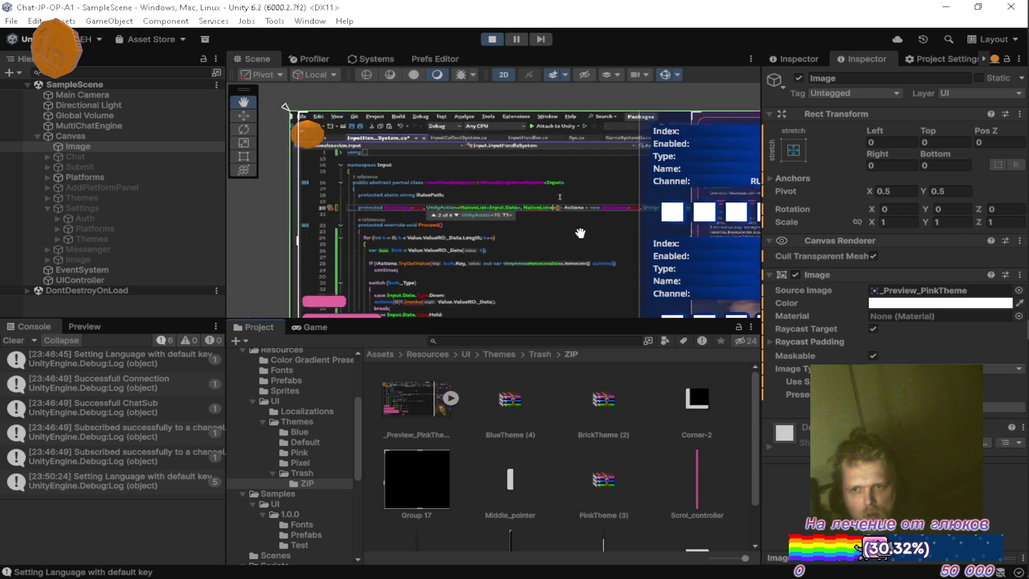
{"action": "scroll", "coordinate": [540, 196], "scroll_direction": "up", "scroll_amount": 5}
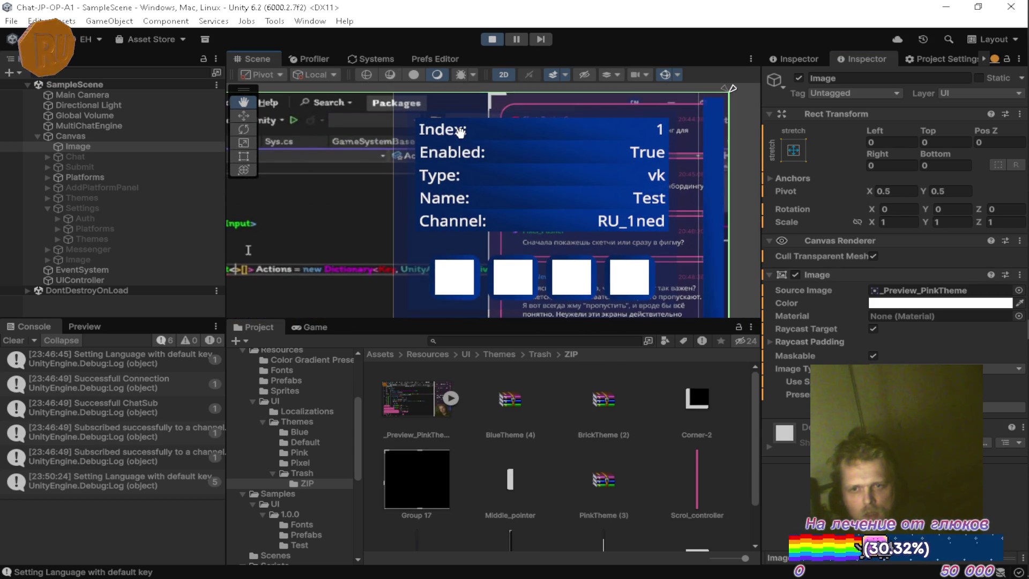
{"action": "scroll", "coordinate": [435, 213], "scroll_direction": "up", "scroll_amount": 2}
{"action": "scroll", "coordinate": [436, 212], "scroll_direction": "up", "scroll_amount": 2}
{"action": "scroll", "coordinate": [328, 246], "scroll_direction": "down", "scroll_amount": 4}
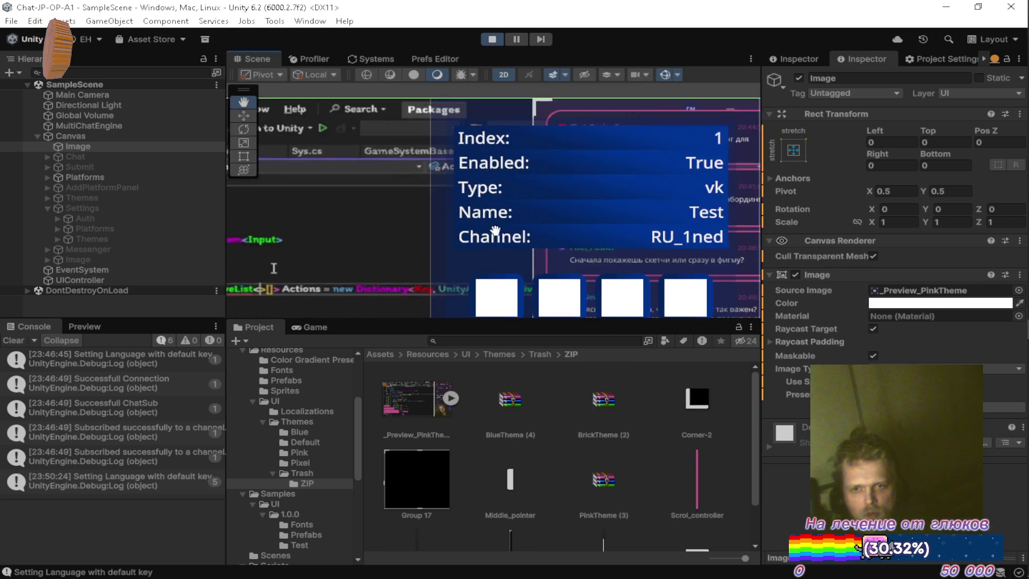
{"action": "scroll", "coordinate": [451, 237], "scroll_direction": "up", "scroll_amount": 3}
Check the pink background in the maximized Game view and Scene view, then stop play mode.
{"action": "double_click", "coordinate": [303, 328]}
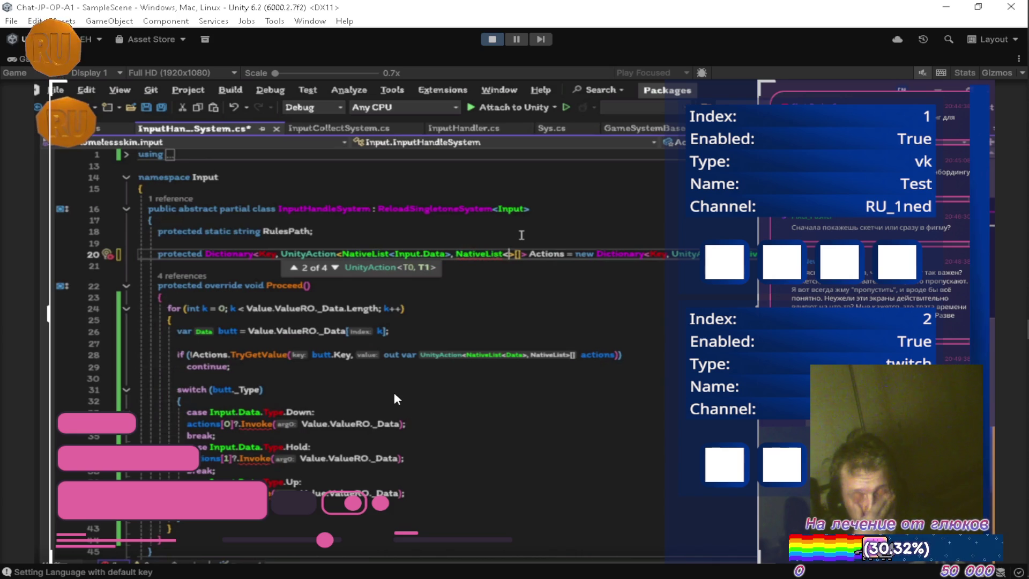
{"action": "key", "text": "shift+space"}
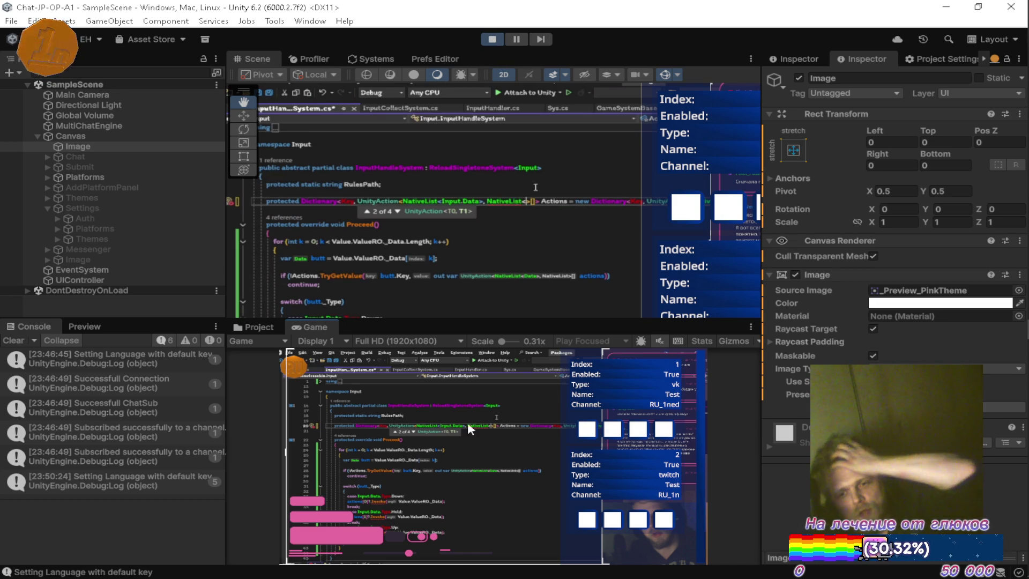
{"action": "scroll", "coordinate": [603, 181], "scroll_direction": "up", "scroll_amount": 6}
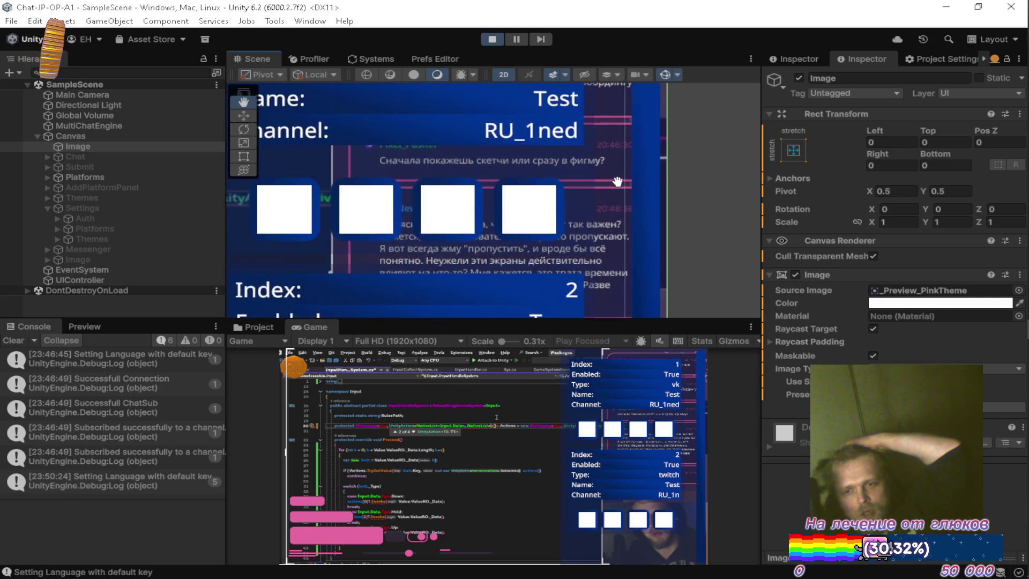
{"action": "scroll", "coordinate": [607, 177], "scroll_direction": "up", "scroll_amount": 3}
{"action": "scroll", "coordinate": [612, 171], "scroll_direction": "down", "scroll_amount": 3}
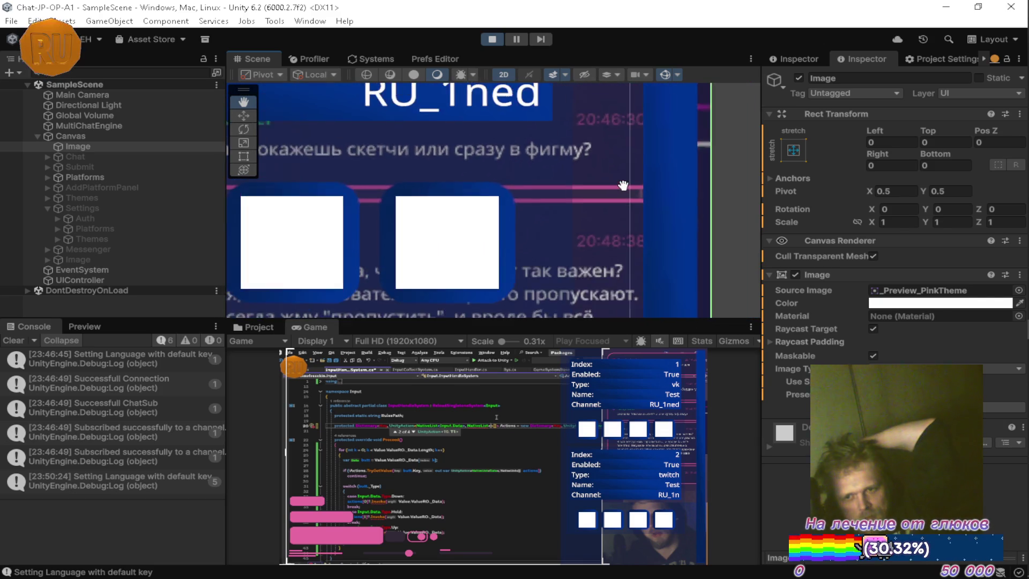
{"action": "left_click_drag", "start_coordinate": [612, 175], "coordinate": [604, 210]}
{"action": "scroll", "coordinate": [589, 214], "scroll_direction": "up", "scroll_amount": 3}
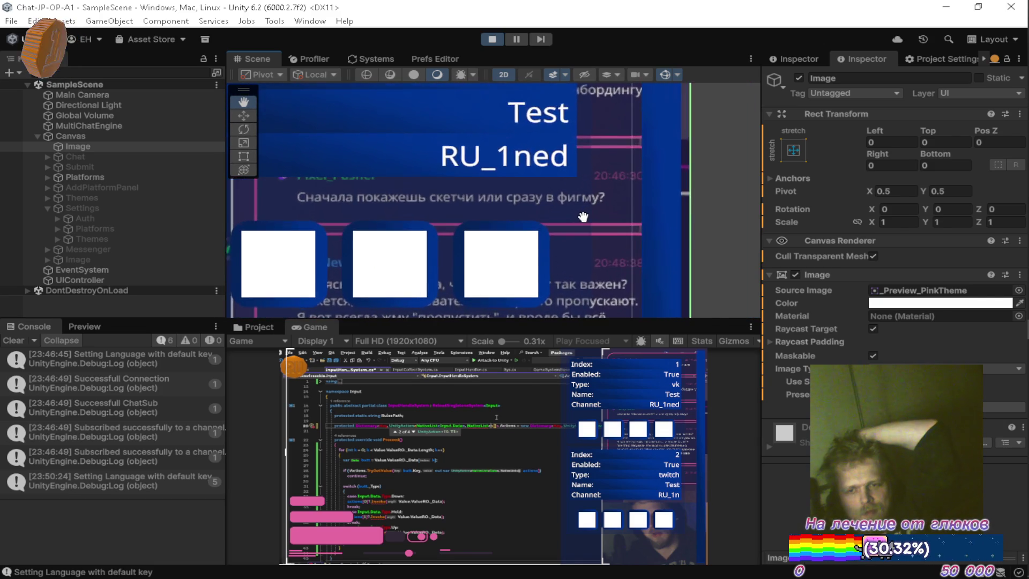
{"action": "scroll", "coordinate": [600, 213], "scroll_direction": "down", "scroll_amount": 5}
{"action": "scroll", "coordinate": [600, 207], "scroll_direction": "down", "scroll_amount": 3}
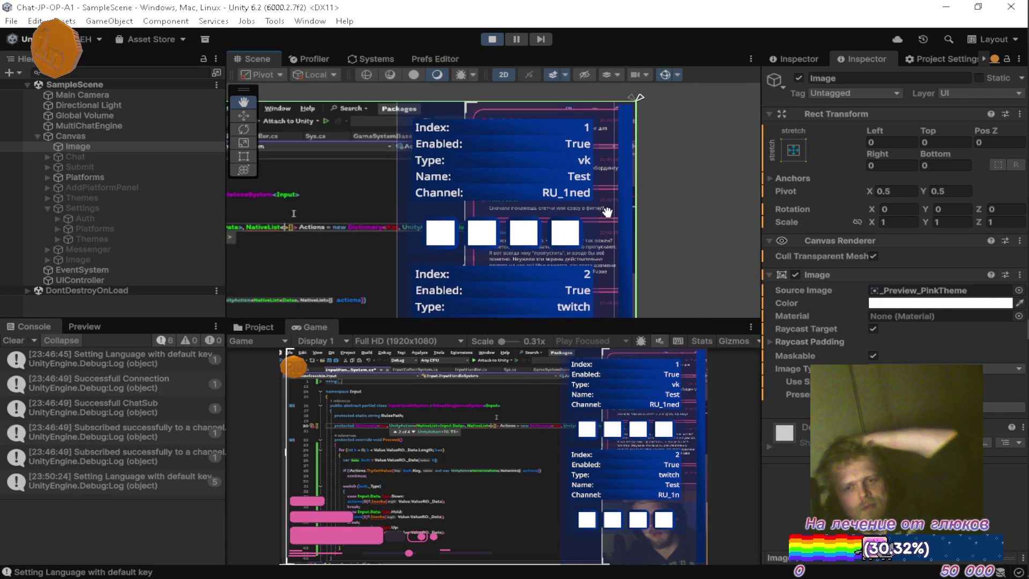
{"action": "scroll", "coordinate": [585, 221], "scroll_direction": "up", "scroll_amount": 2}
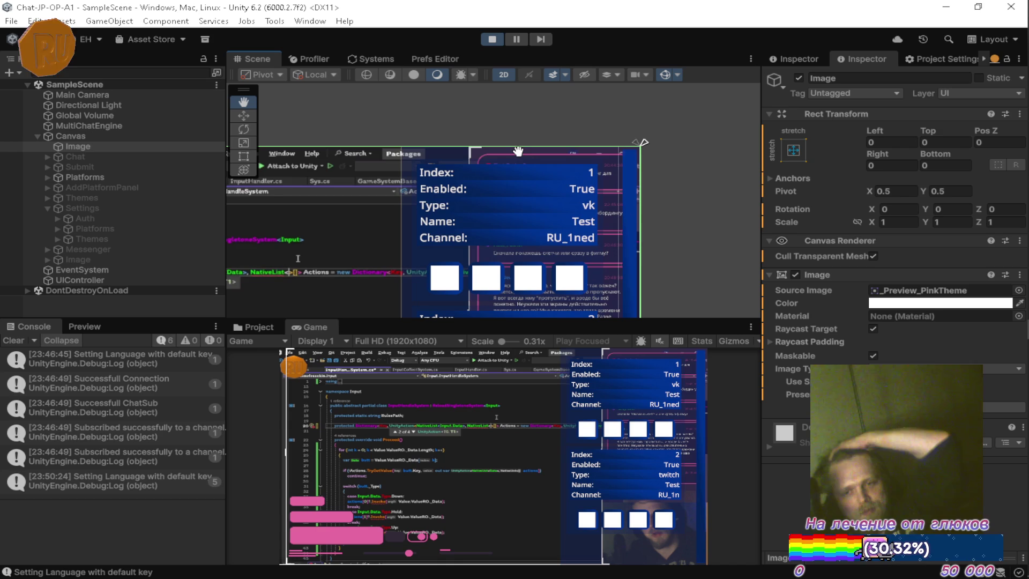
{"action": "scroll", "coordinate": [531, 163], "scroll_direction": "up", "scroll_amount": 2}
{"action": "scroll", "coordinate": [550, 188], "scroll_direction": "up", "scroll_amount": 1}
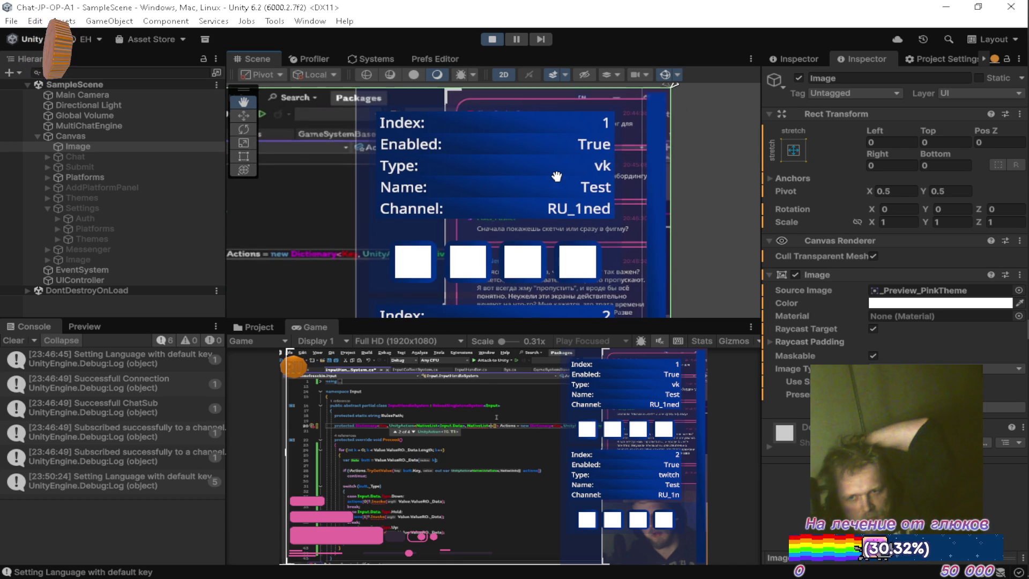
{"action": "left_click_drag", "start_coordinate": [559, 177], "coordinate": [567, 177]}
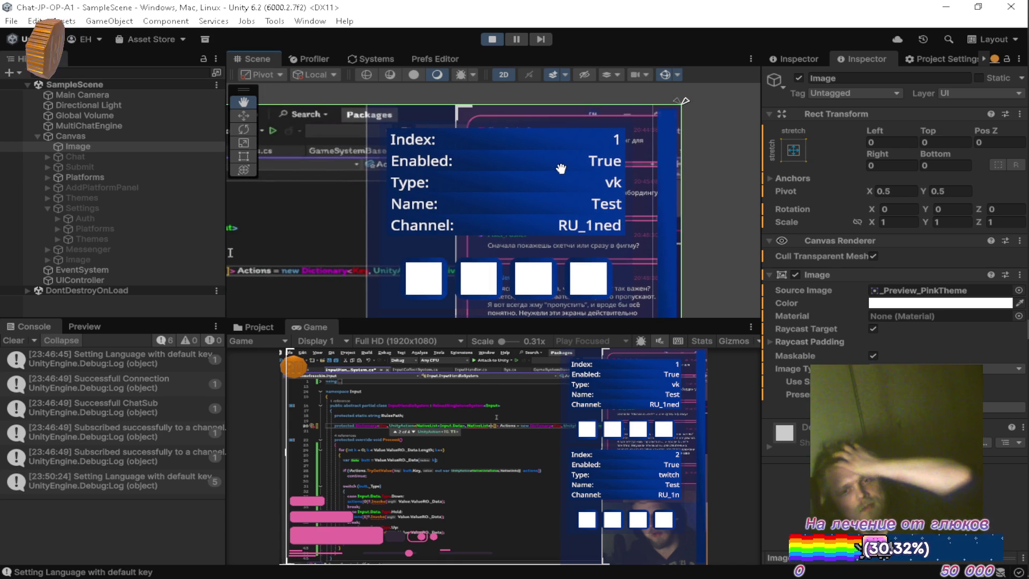
{"action": "left_click", "coordinate": [494, 41]}
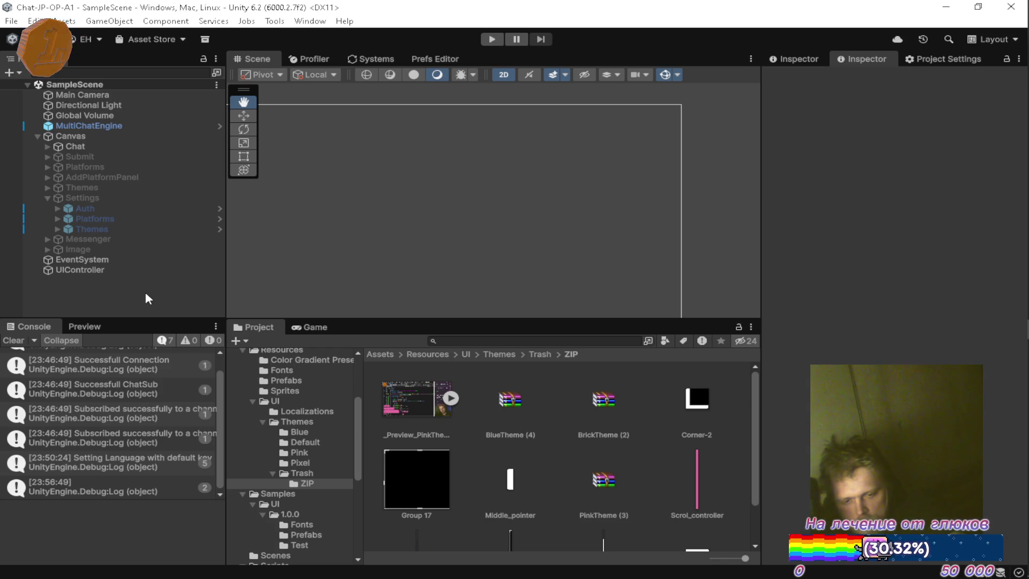
Switch to the Firefox window showing the Twitch stream with Alt+Tab.
{"action": "key", "text": "alt+Tab"}
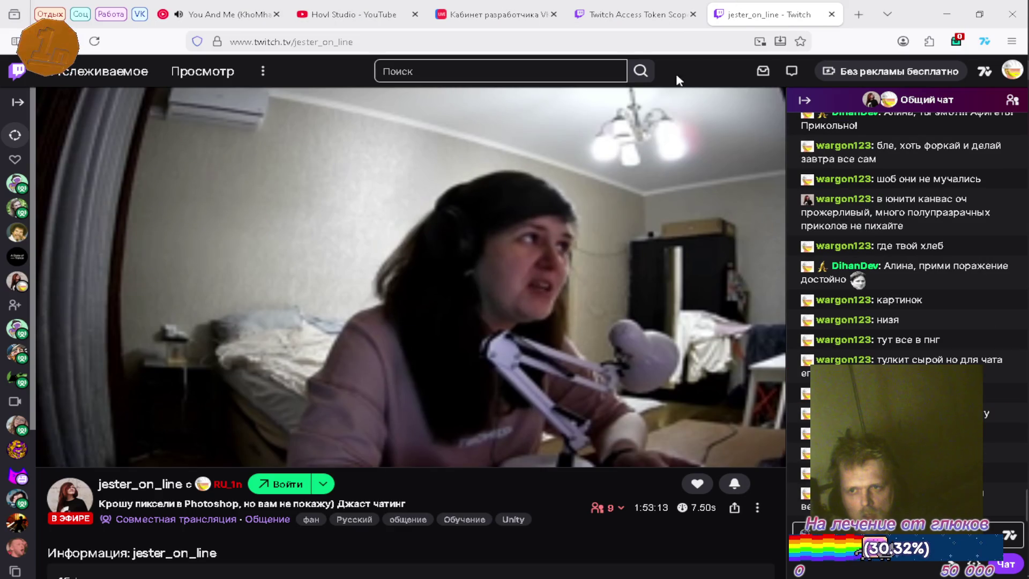